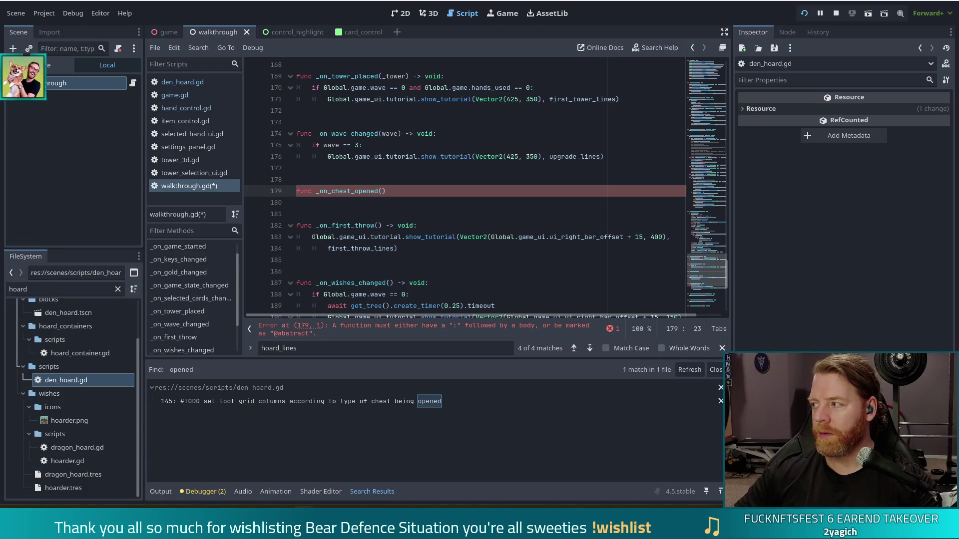
Drag the Chrome cat photo over the Godot editor, then return to the script editor.
mouse_move(958, 117)
left_mouse_down()
mouse_move(766, 127)
mouse_move(479, 2)
left_mouse_up()
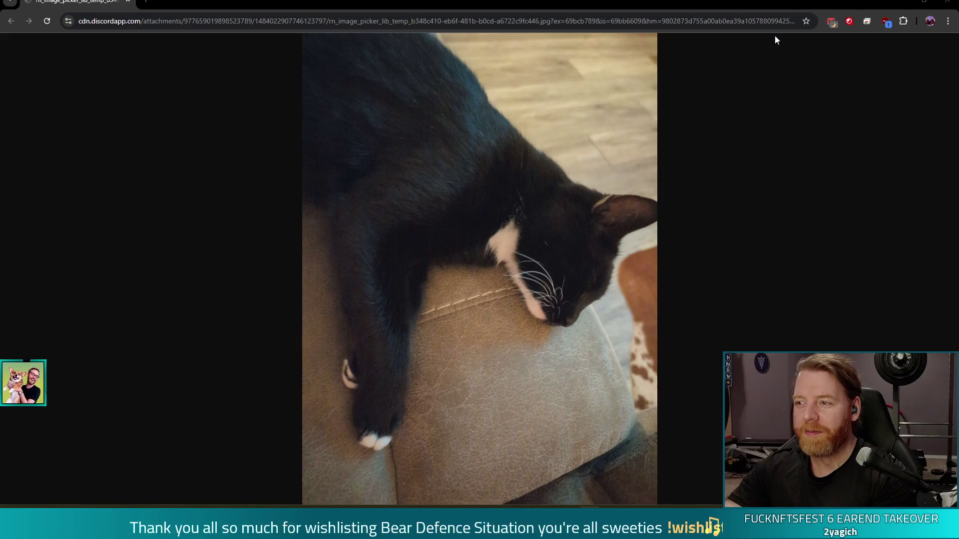
key("alt+Tab")
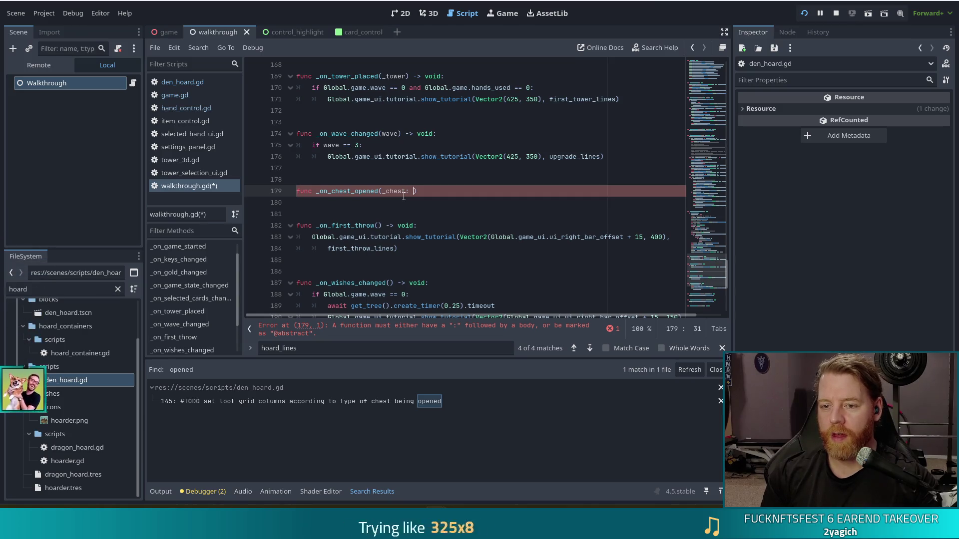
Complete the signature as func _on_chest_opened(_chest: HoardContainer) -> void: with a new body line.
type("HOa")
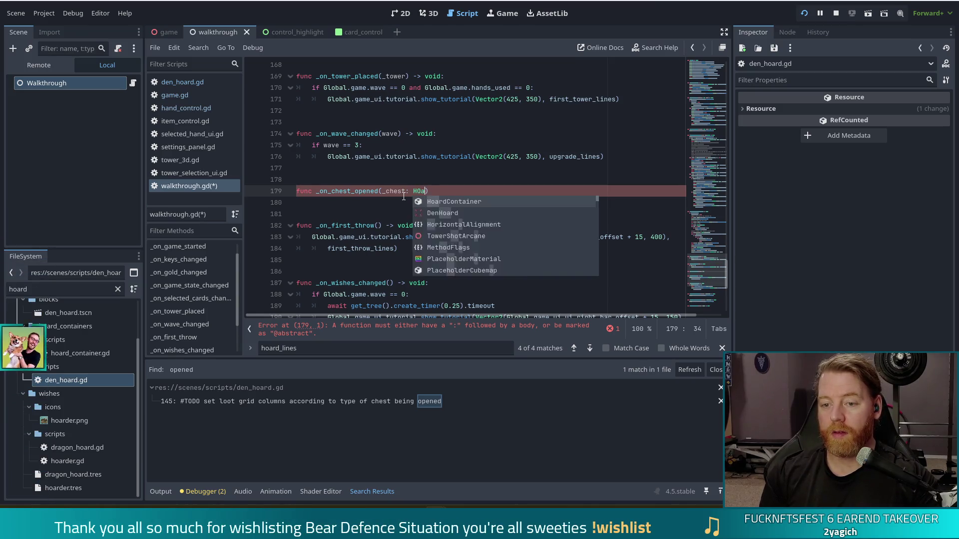
key("Return")
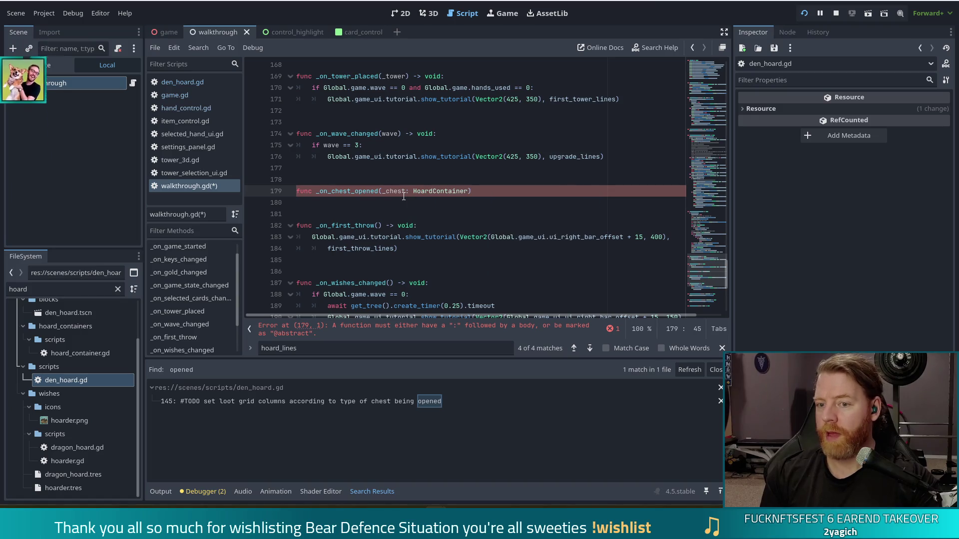
type(") ->")
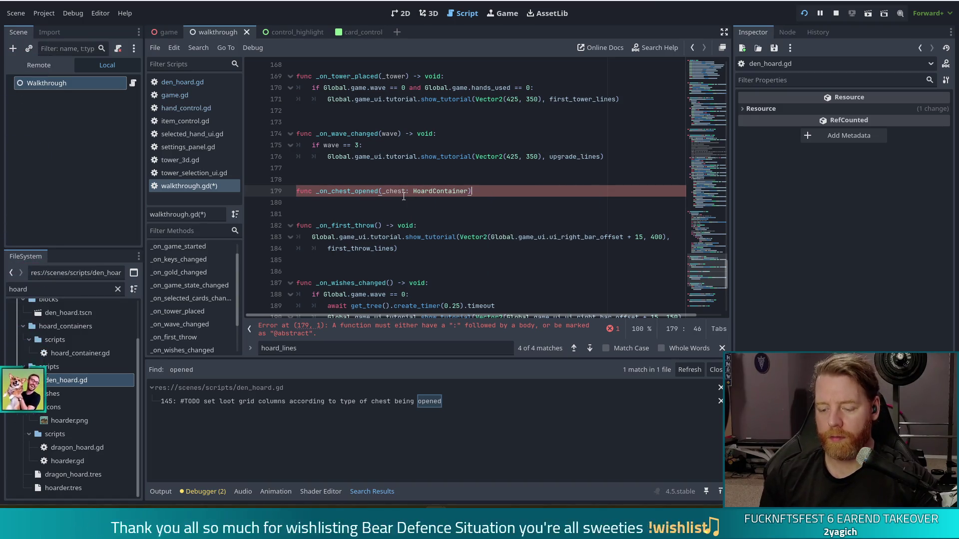
type(" void:")
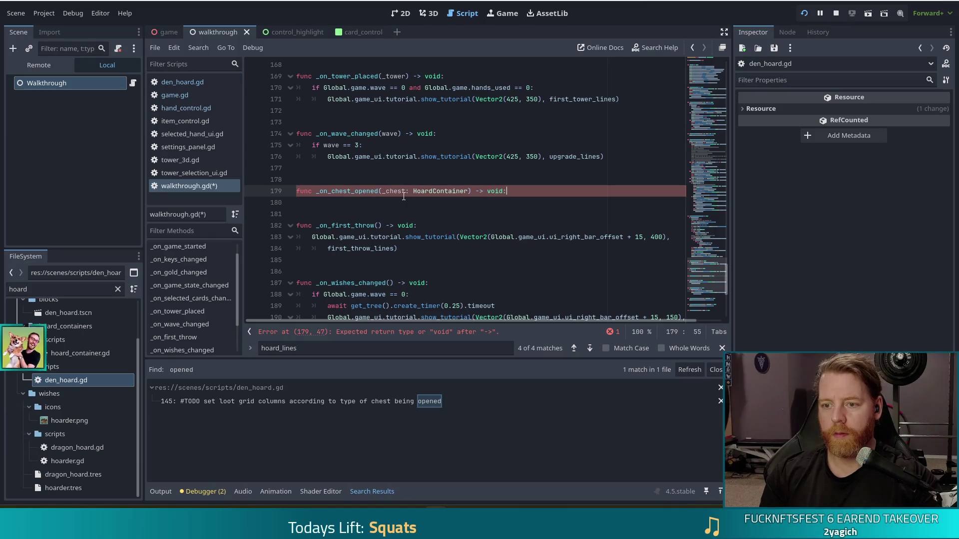
key("Return")
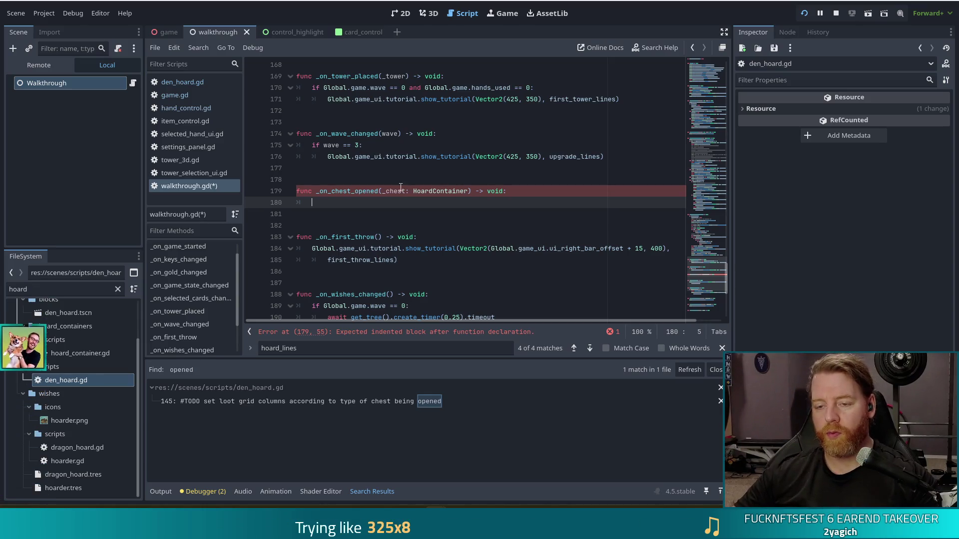
Check the show_tutorial call ending on line 166 and scroll back to the new function.
scroll(419, 207, "up", 6)
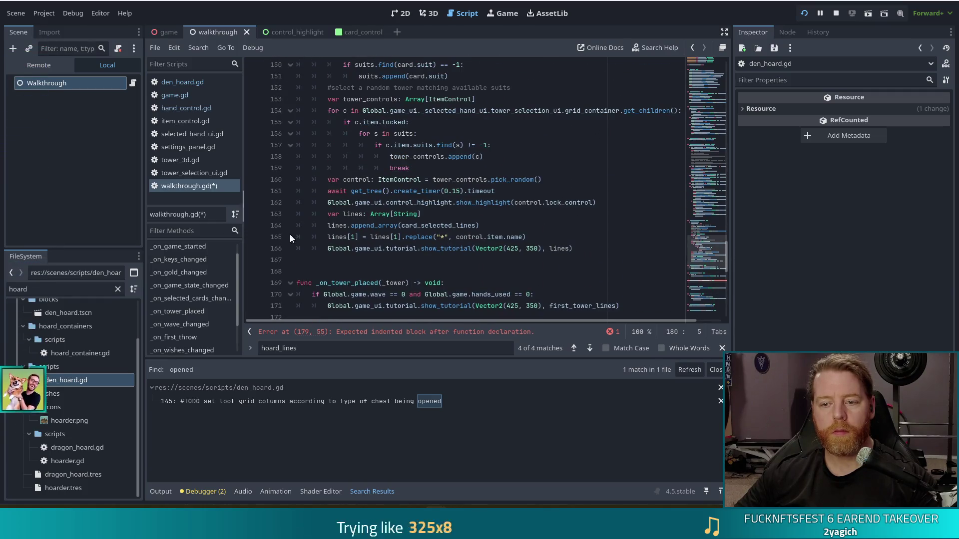
left_click(576, 248)
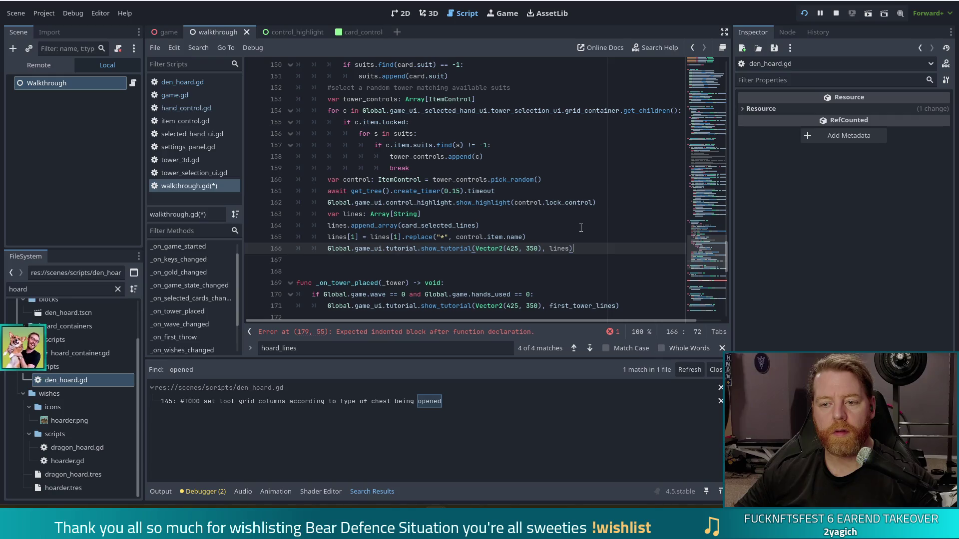
scroll(581, 228, "down", 4)
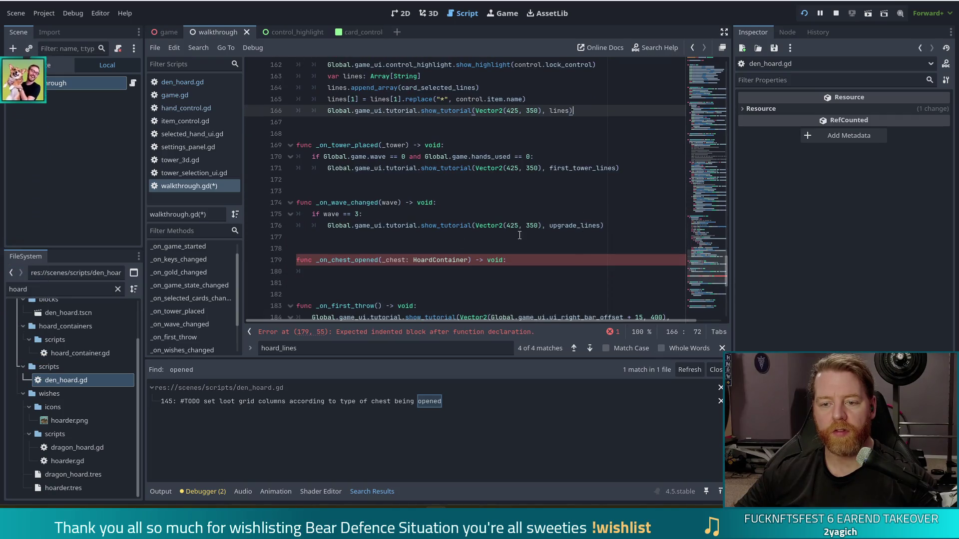
scroll(548, 233, "down", 4)
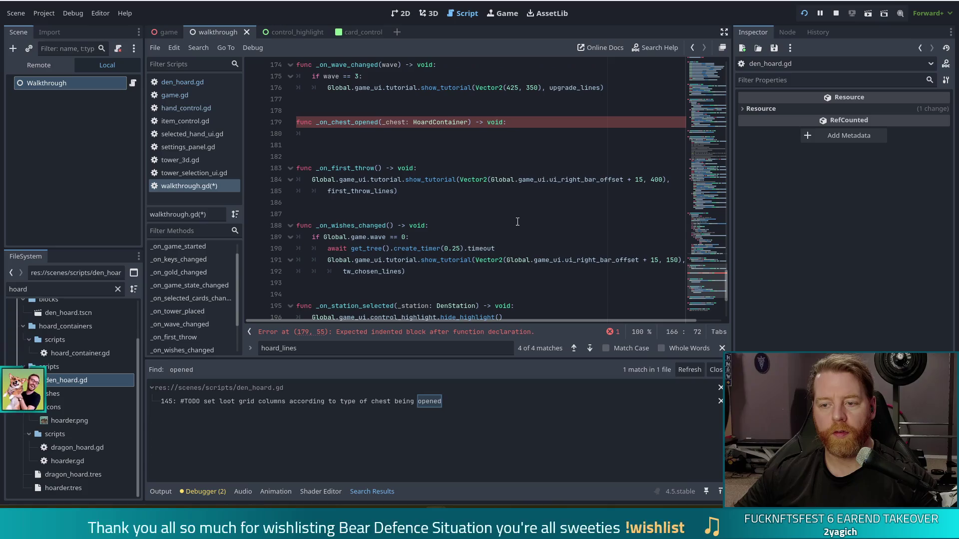
Paste _on_first_throw's show_tutorial call into _on_chest_opened, switch it to hoard_lines3, and save.
left_click_drag(420, 191, 433, 167)
key("ctrl+c")
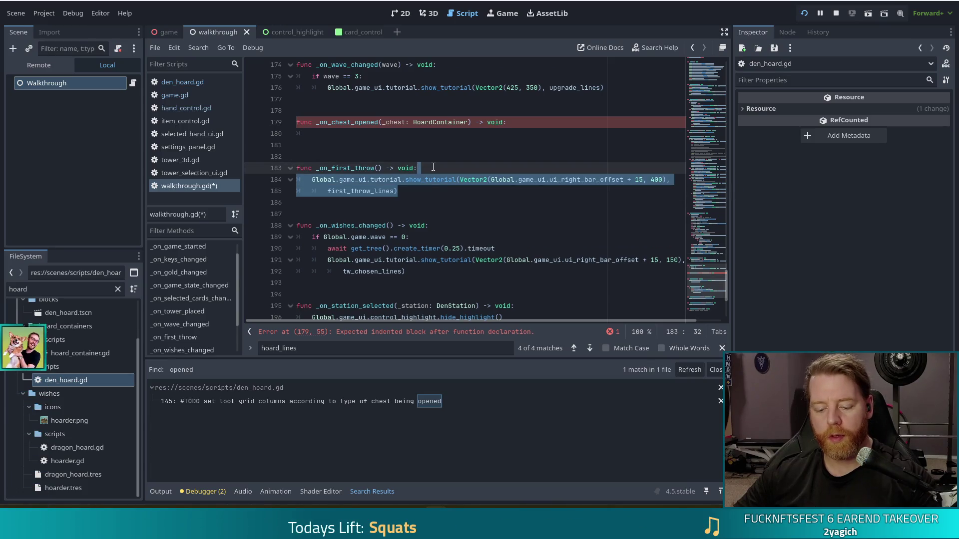
left_click(527, 128)
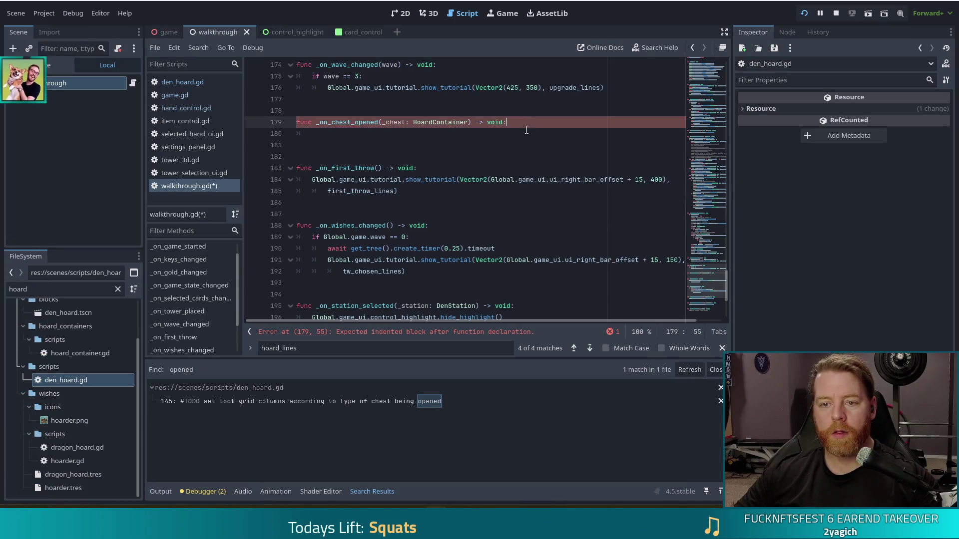
key("ctrl+v")
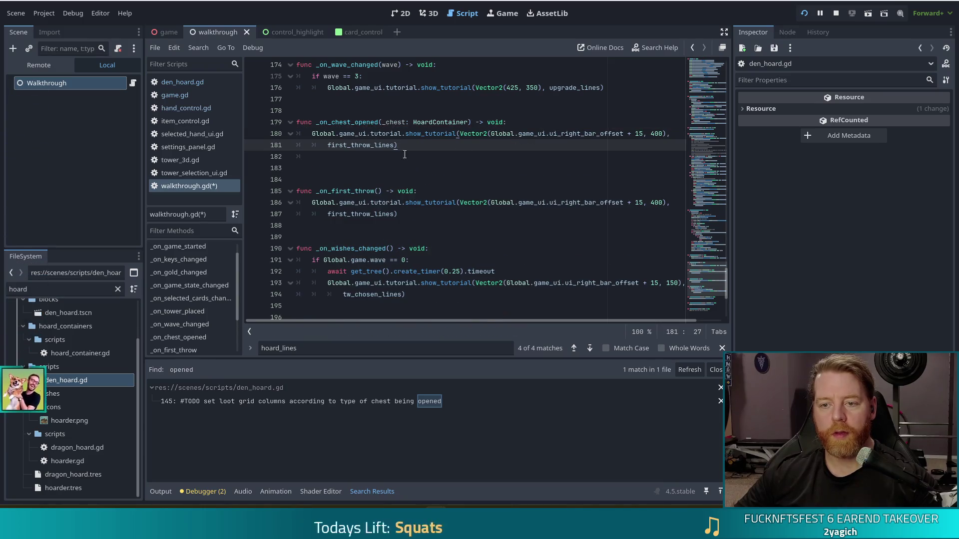
key("Delete")
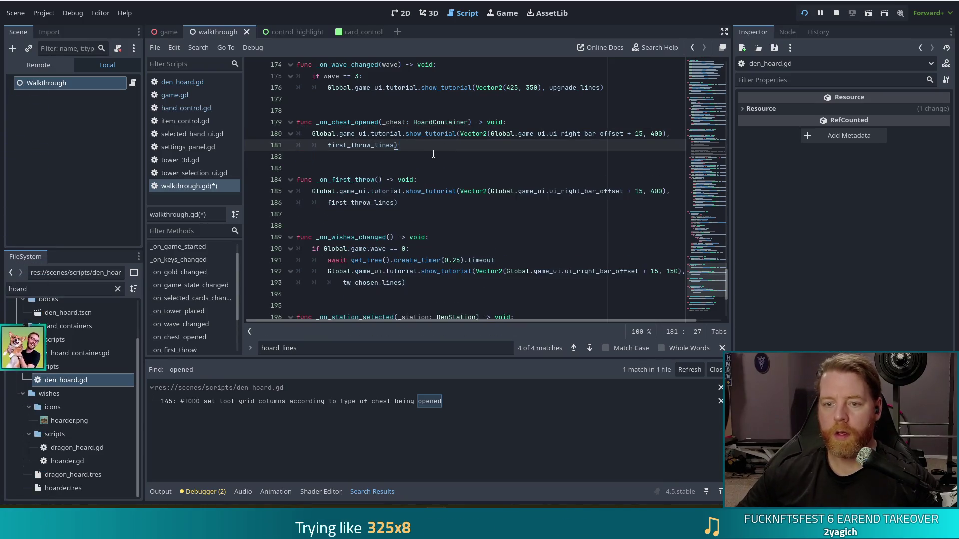
double_click(368, 146)
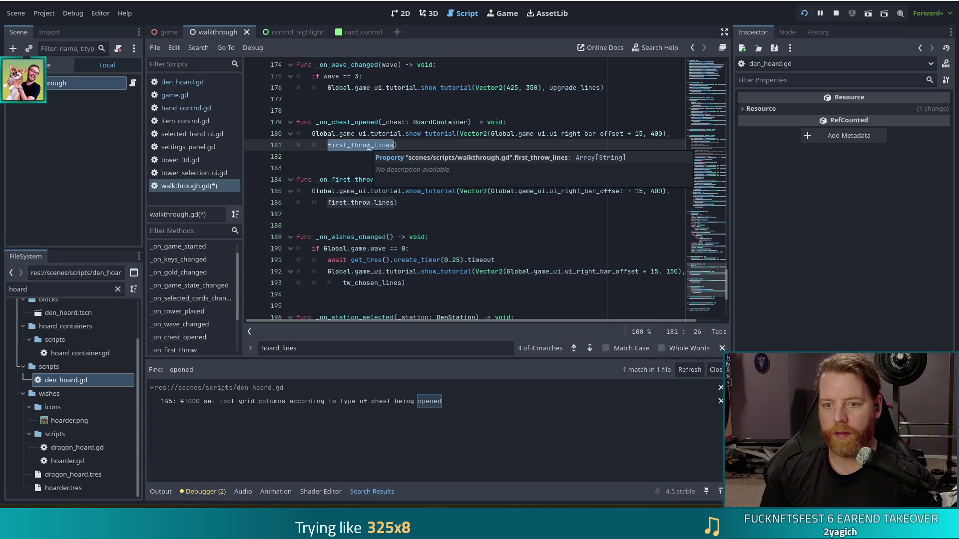
type("hoard_lines3")
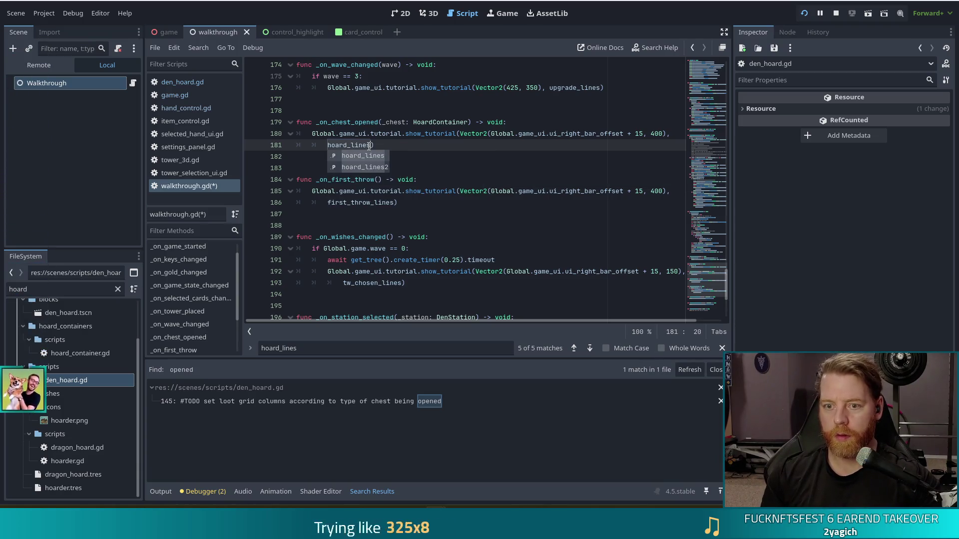
key("ctrl+s")
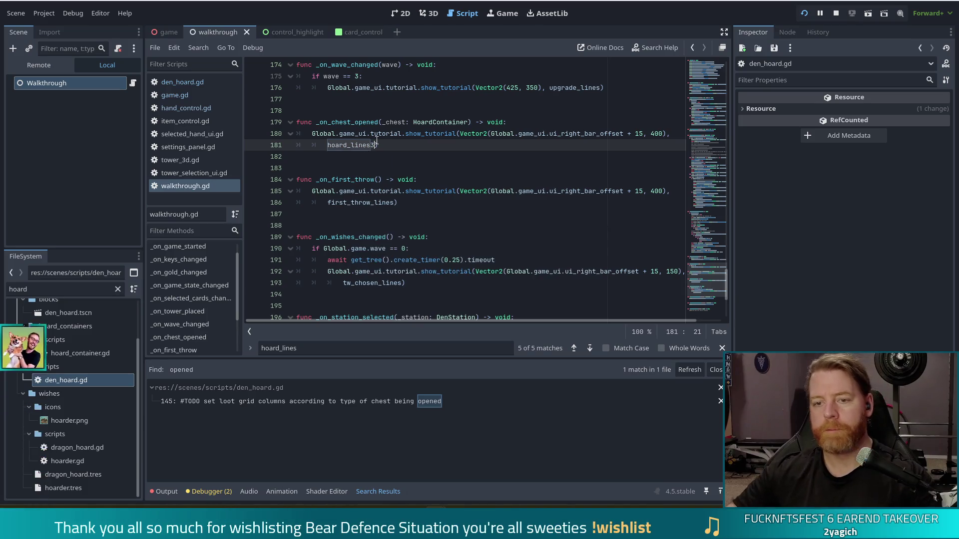
left_click(699, 67)
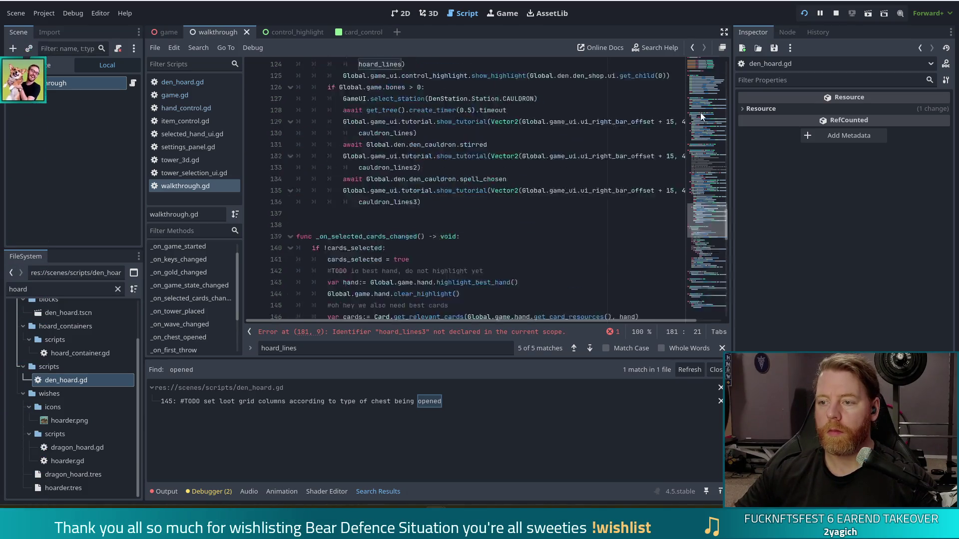
Duplicate the hoard_lines2 declaration below hoard_key_spent, rename it hoard_lines3, and save.
scroll(469, 256, "down", 1)
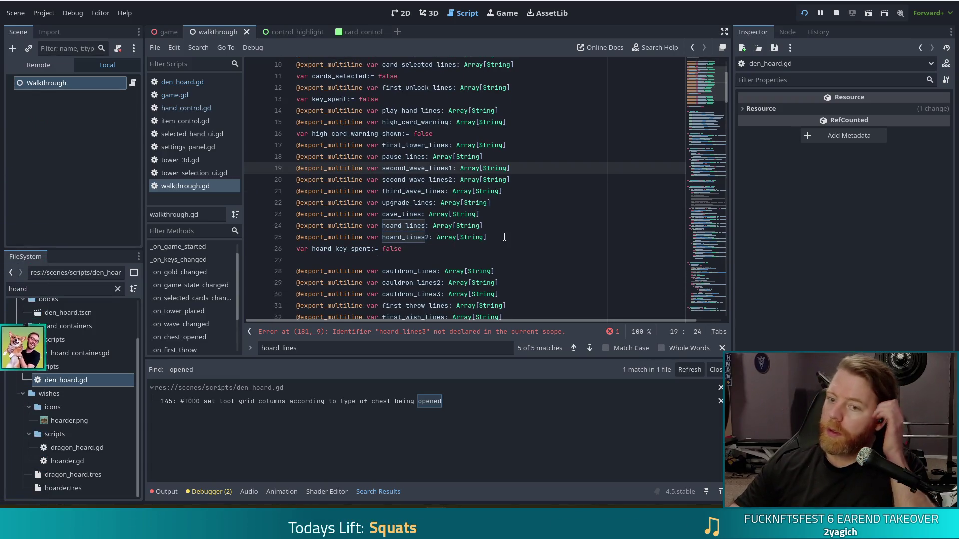
left_click_drag(513, 237, 499, 223)
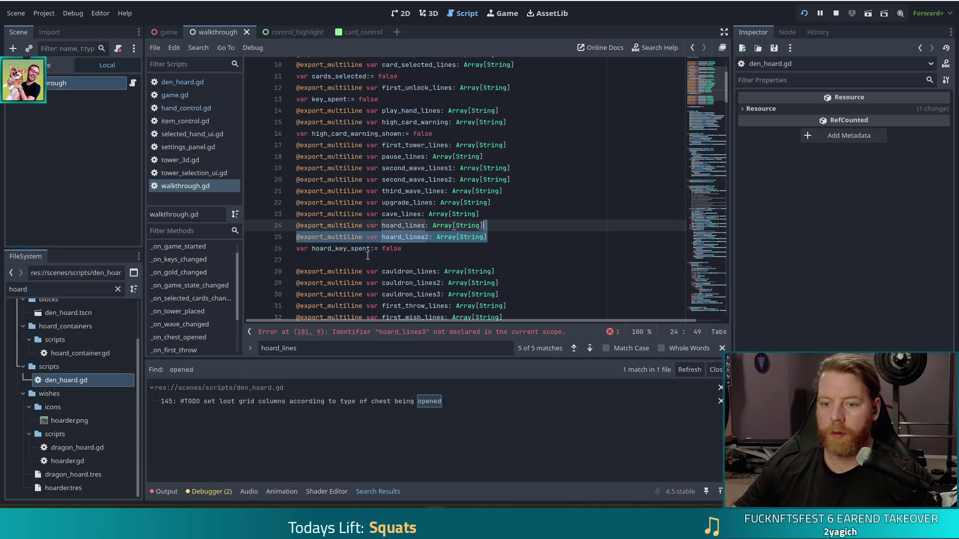
key("ctrl+c")
left_click(402, 249)
key("ctrl+v")
scroll(424, 264, "up", 1)
left_click(427, 271)
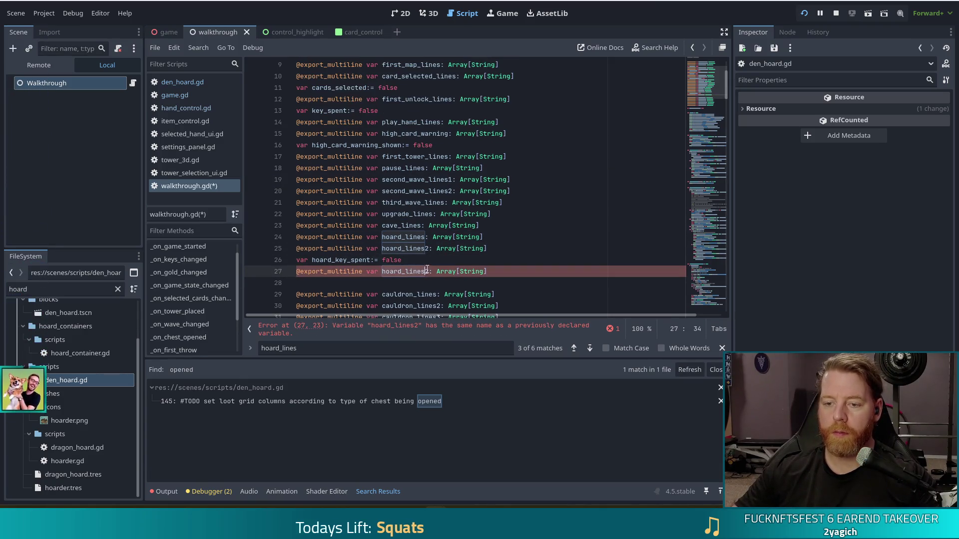
type("3")
key("ctrl+s")
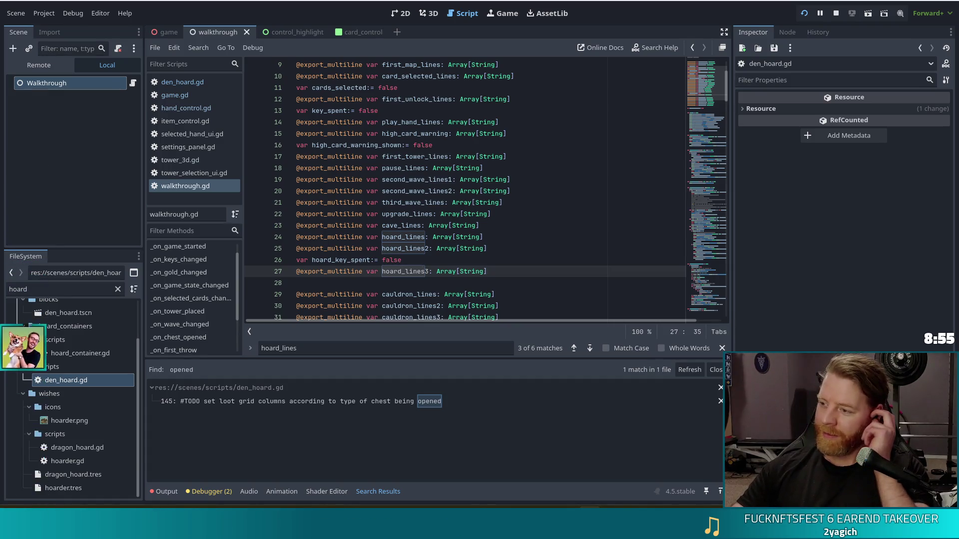
left_click(360, 225)
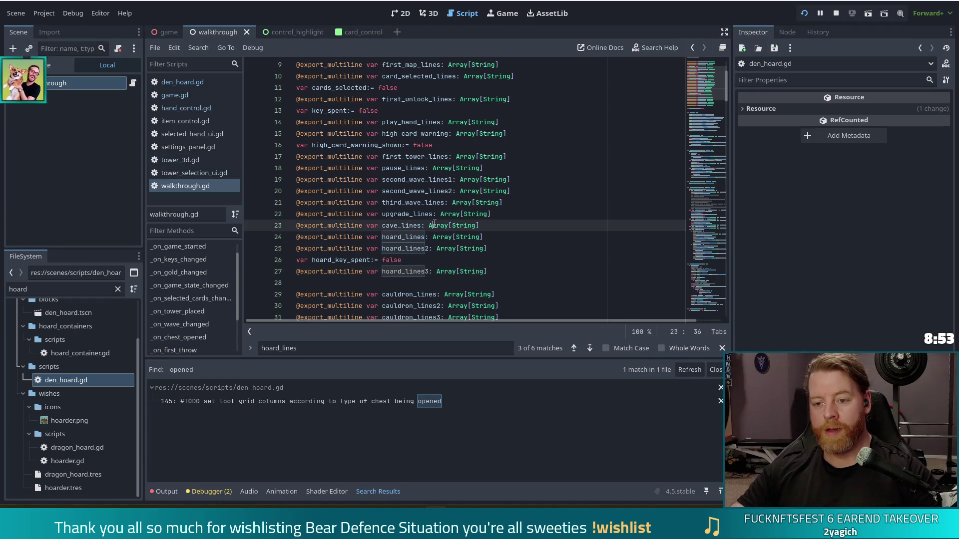
left_click(447, 272)
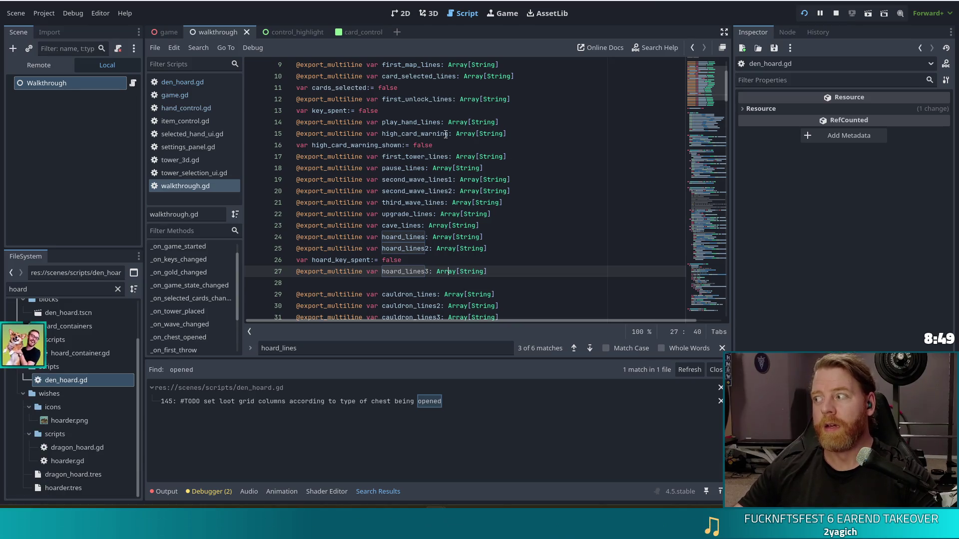
left_click(491, 272)
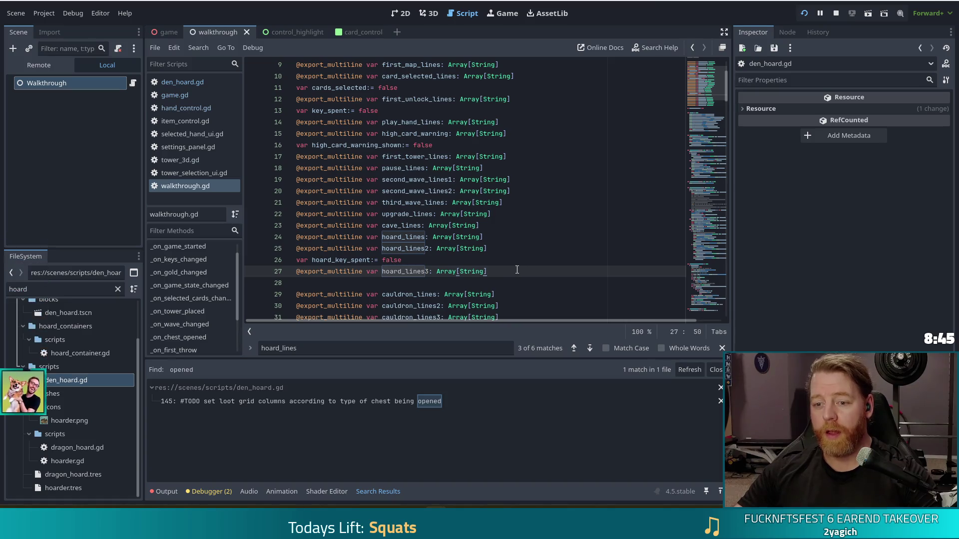
Declare var container_opened:= false below hoard_lines3 and save the script.
key("Return")
type("var ")
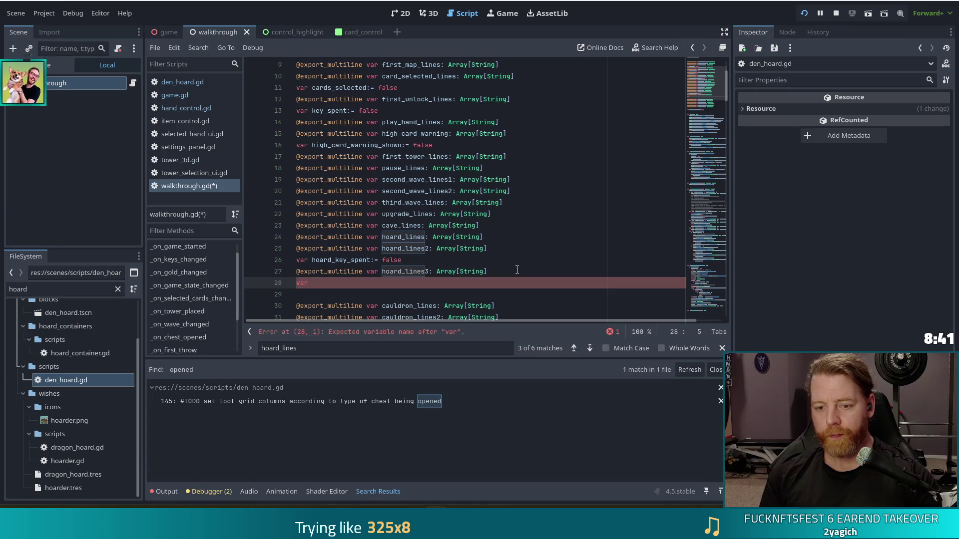
type("contai")
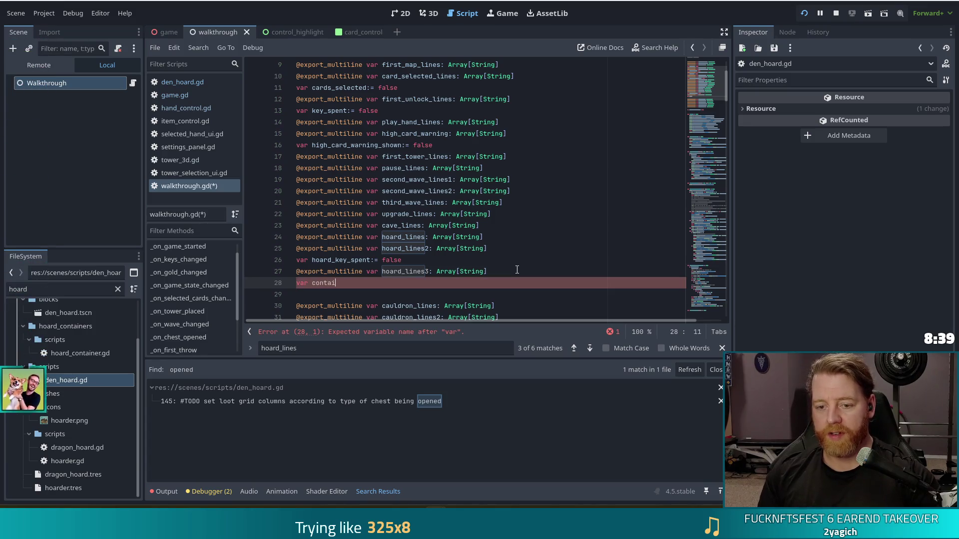
type("ner_opene")
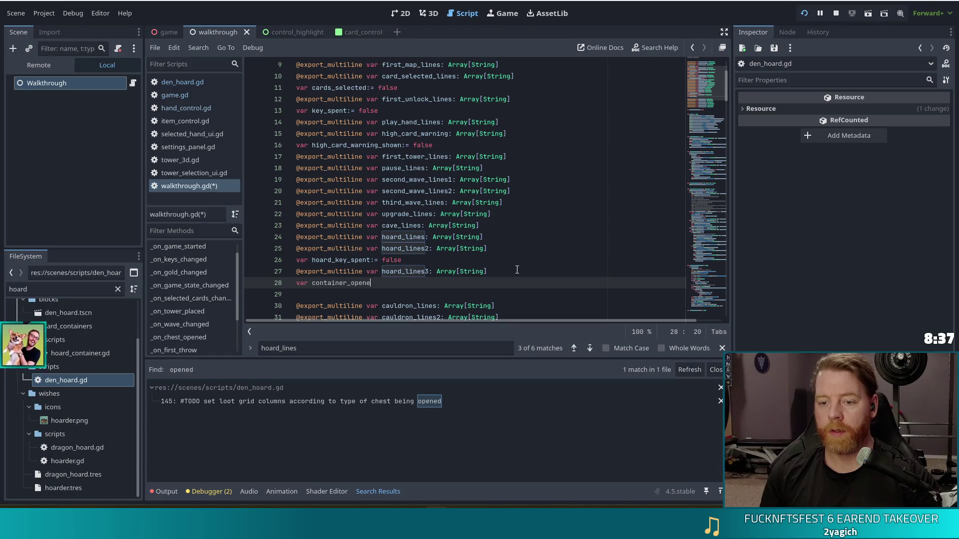
type("d:= false")
key("ctrl+s")
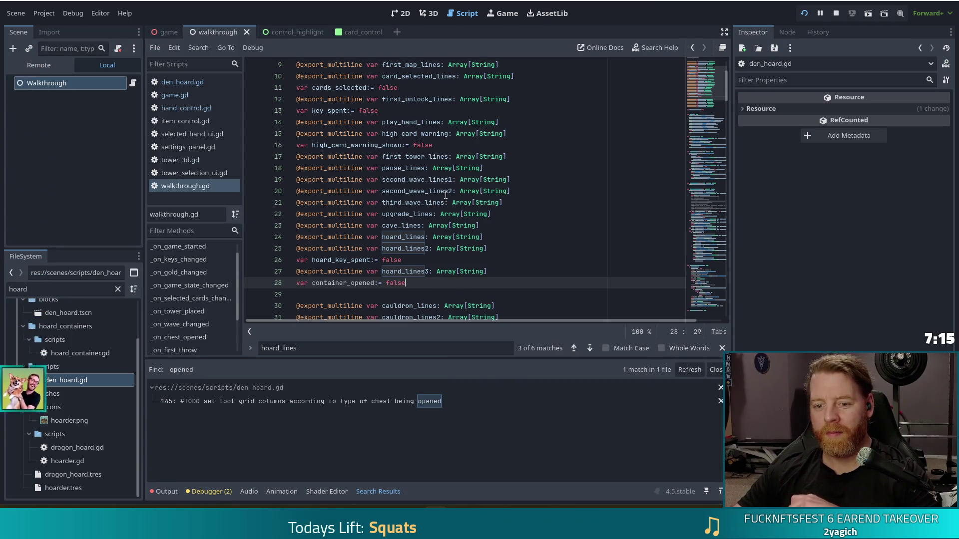
Jump to the _on_chest_opened function at line 181 via the methods list.
left_click(412, 271)
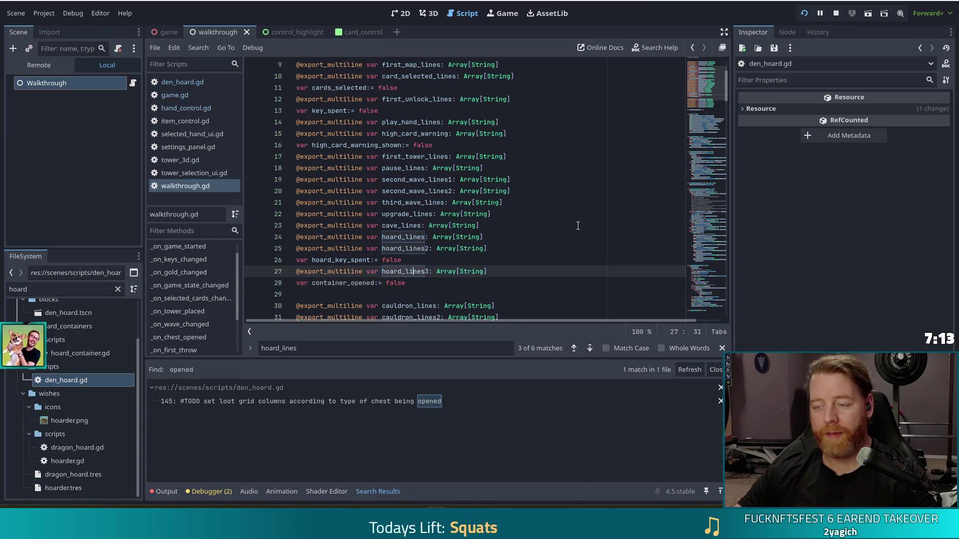
scroll(708, 91, "down", 1)
scroll(179, 295, "down", 2)
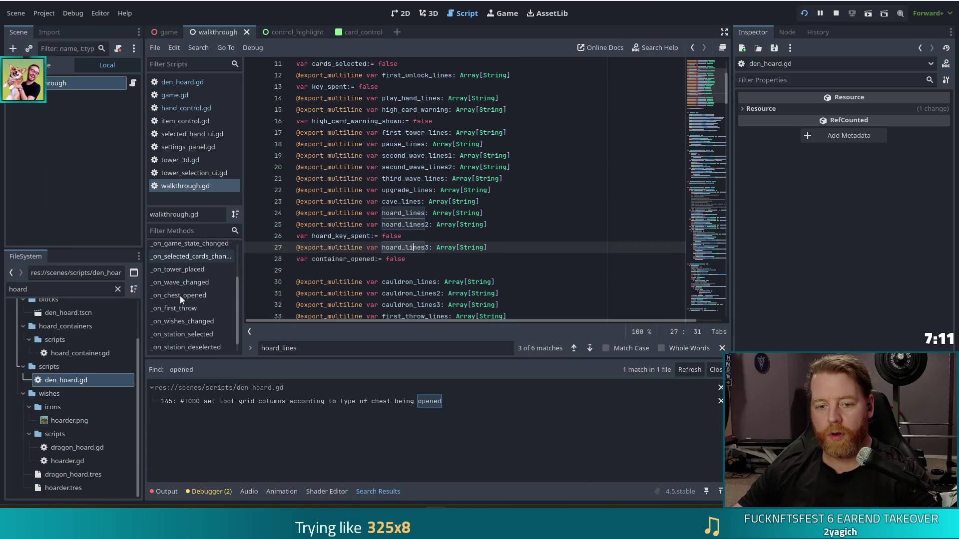
scroll(202, 274, "up", 2)
scroll(195, 290, "down", 1)
left_click(189, 309)
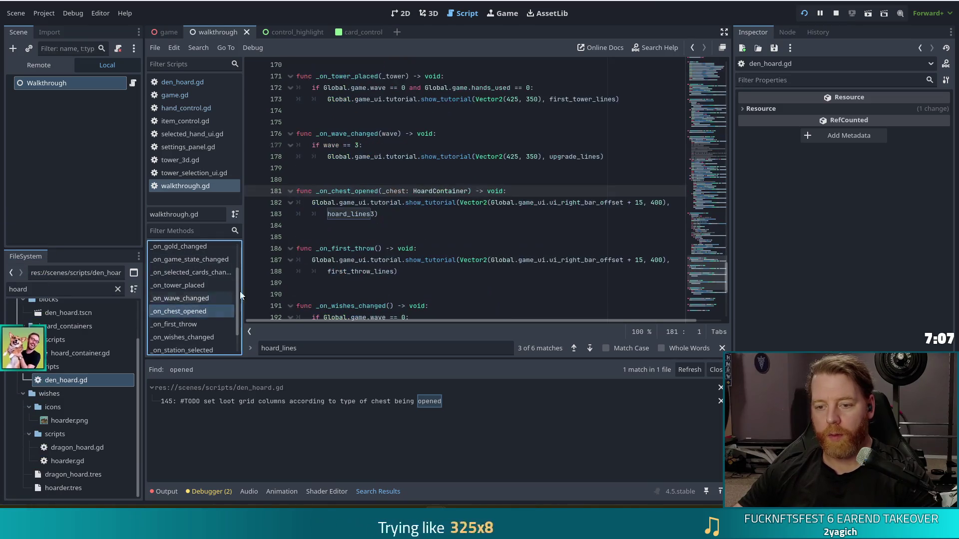
Add an if !container_opened: block to _on_chest_opened that sets container_opened = true.
left_click(537, 190)
key("Return")
type("if con")
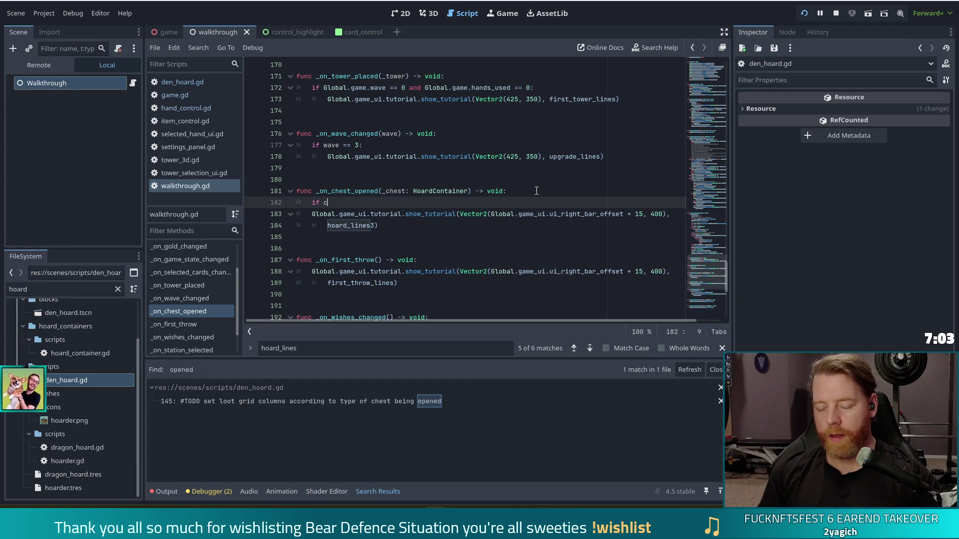
key("Return")
key("ctrl+Left")
type("!")
type(":")
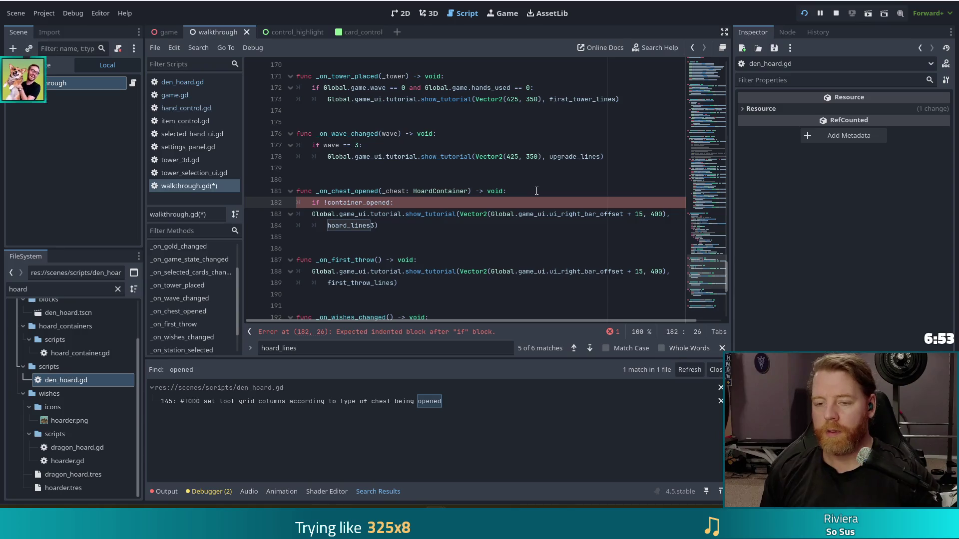
key("Return")
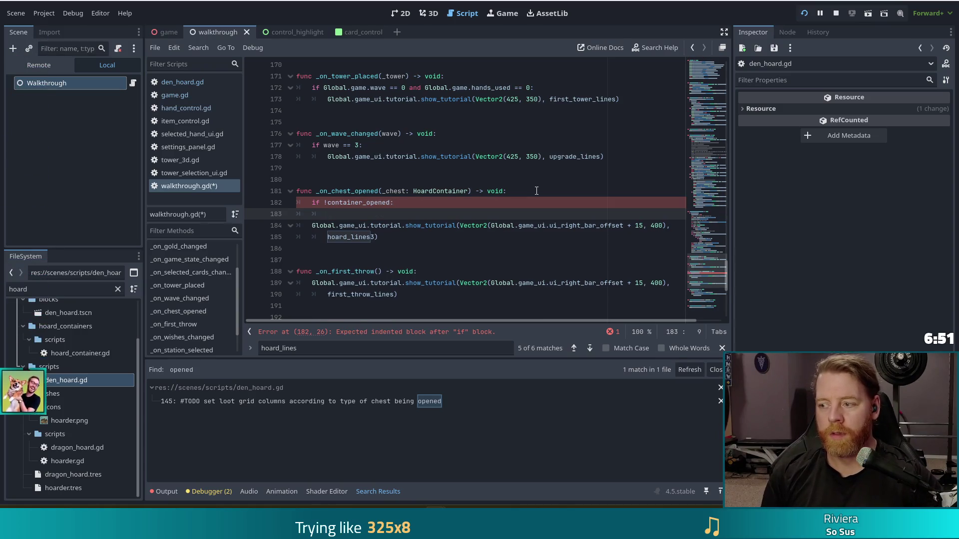
type("contain")
key("Return")
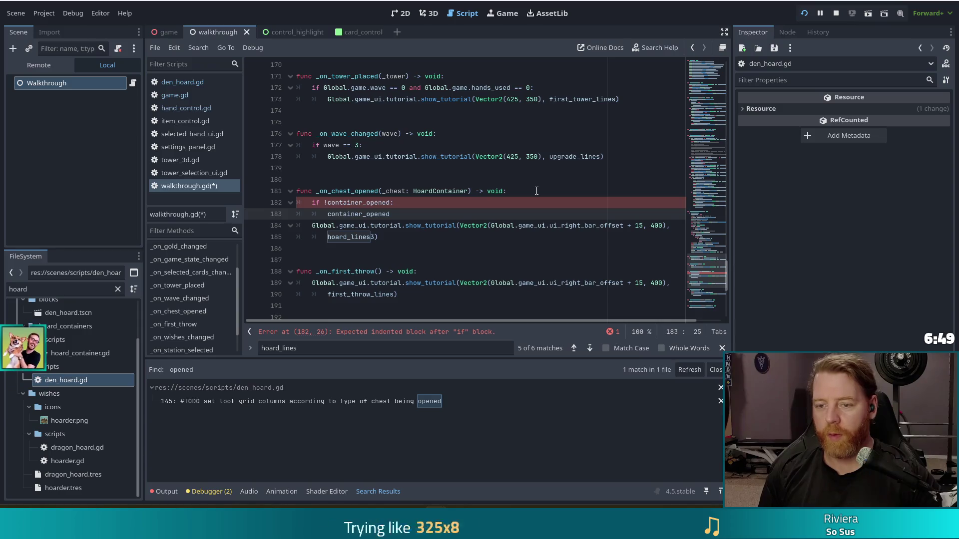
type(" = true")
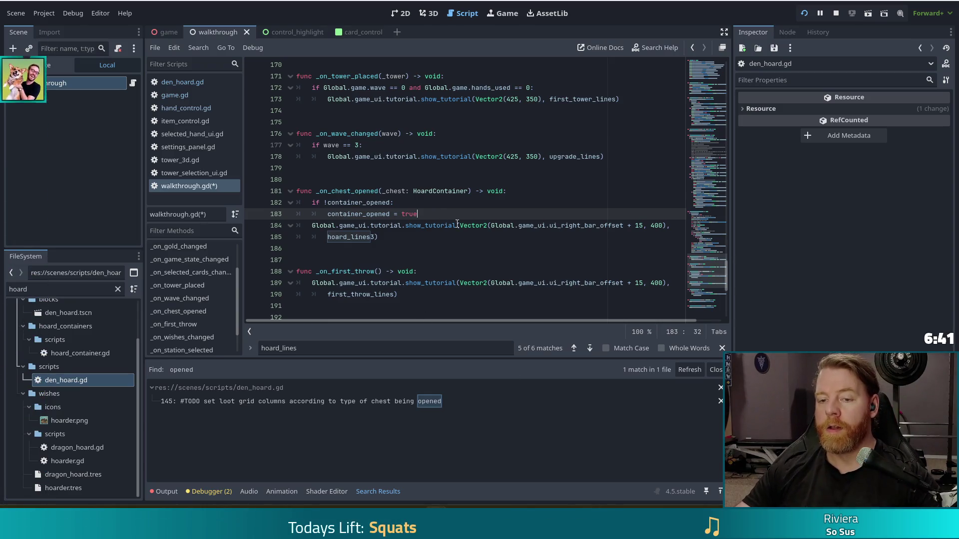
Indent the two-line show_tutorial call inside the if block and save walkthrough.gd.
left_click_drag(311, 225, 362, 236)
key("Tab")
left_click(434, 214)
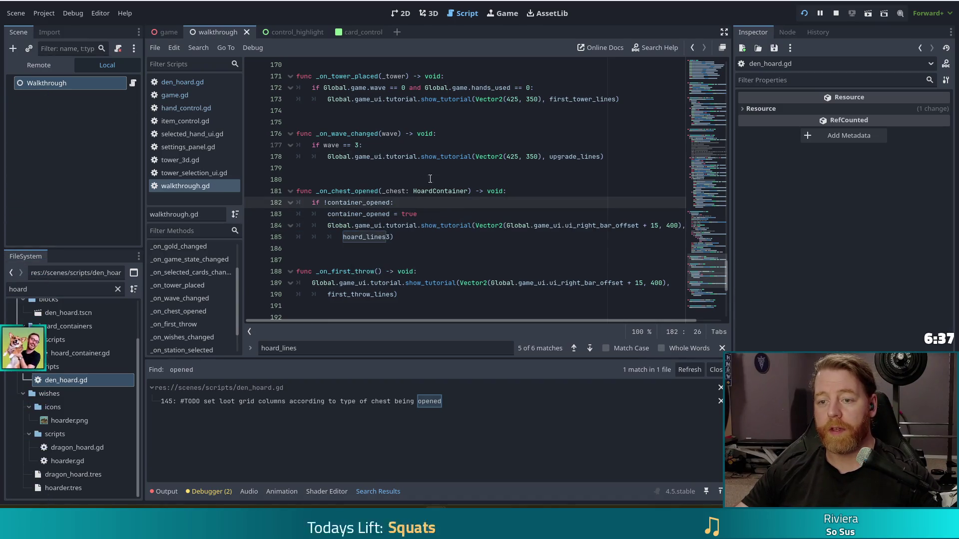
key("ctrl+s")
left_click(79, 86)
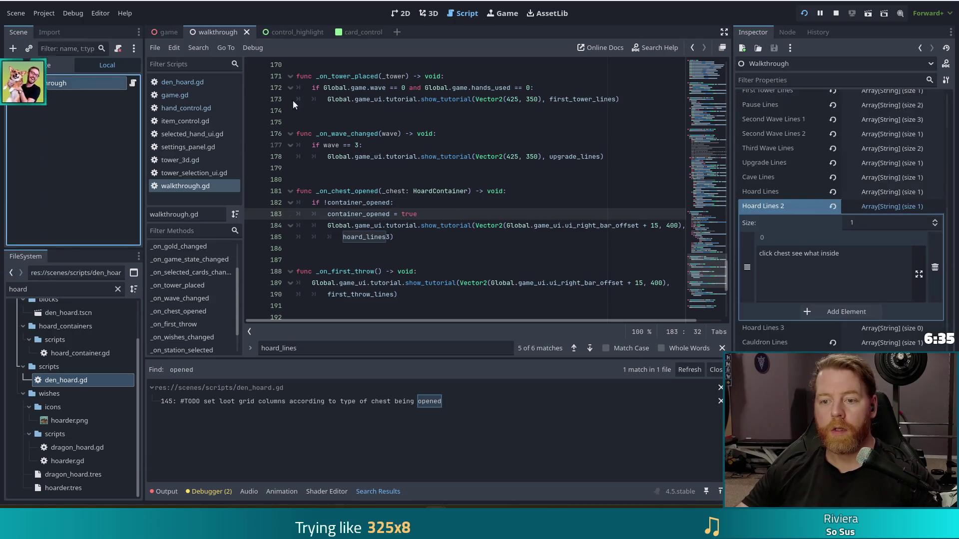
Give the Walkthrough node's Hoard Lines 3 one entry, 'pick a loot, any loot!', and save.
left_click(867, 254)
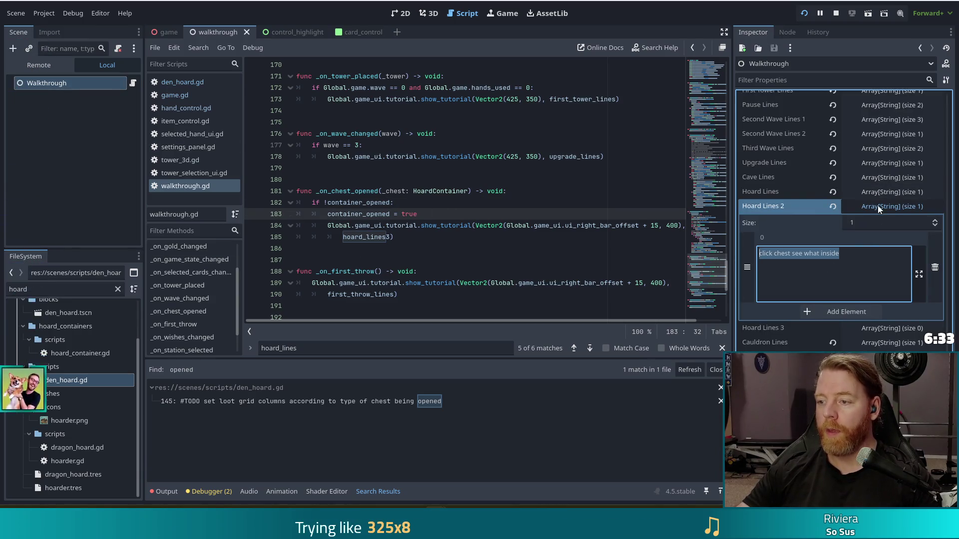
left_click(888, 329)
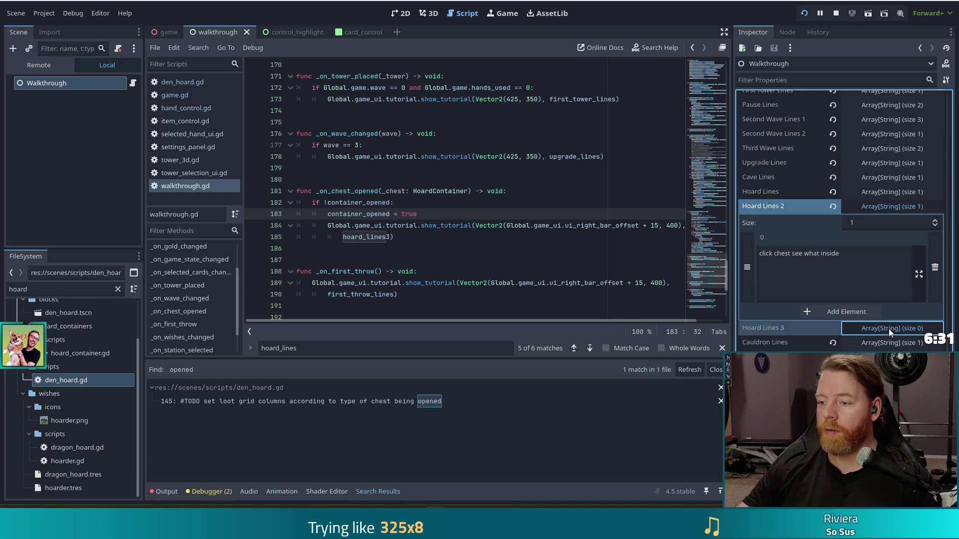
left_click(833, 311)
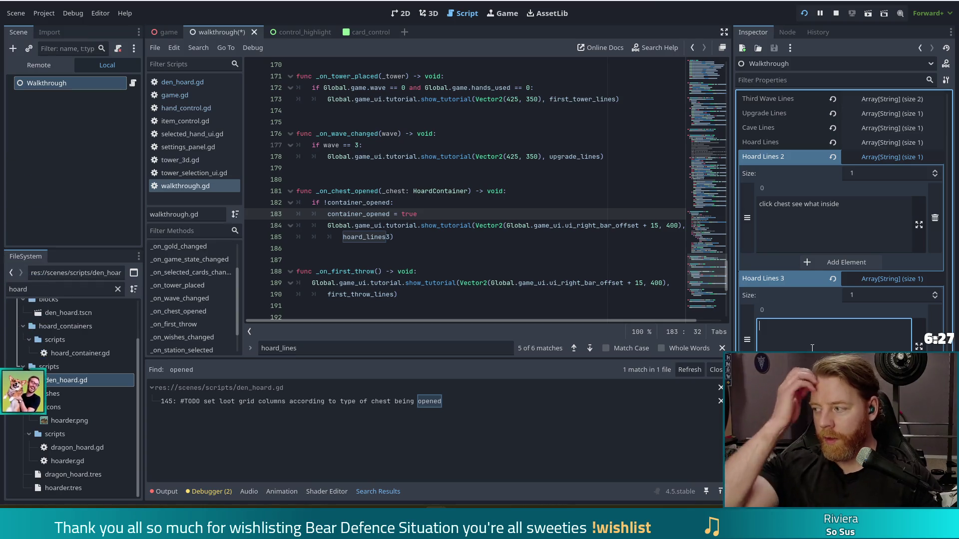
type("pick a loot, any loot!")
key("ctrl+s")
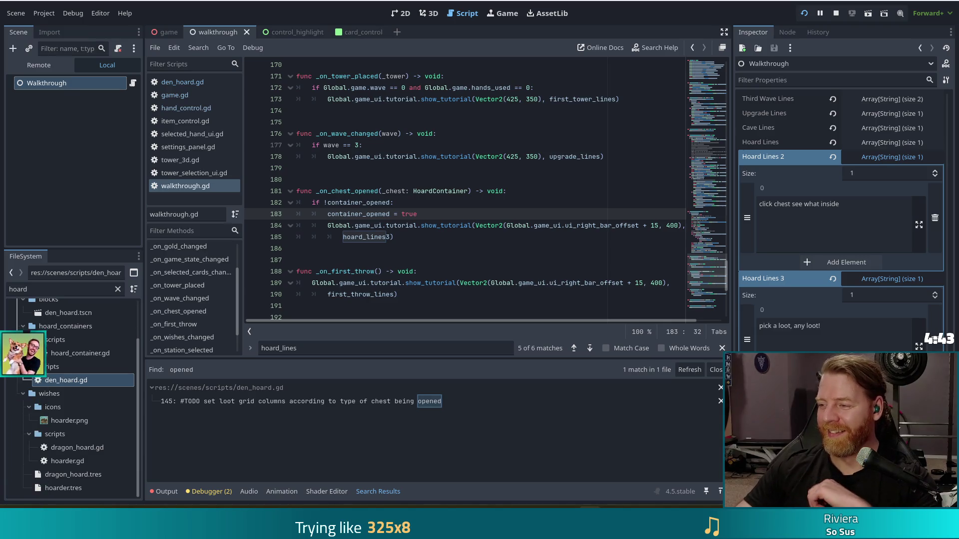
left_click(471, 237)
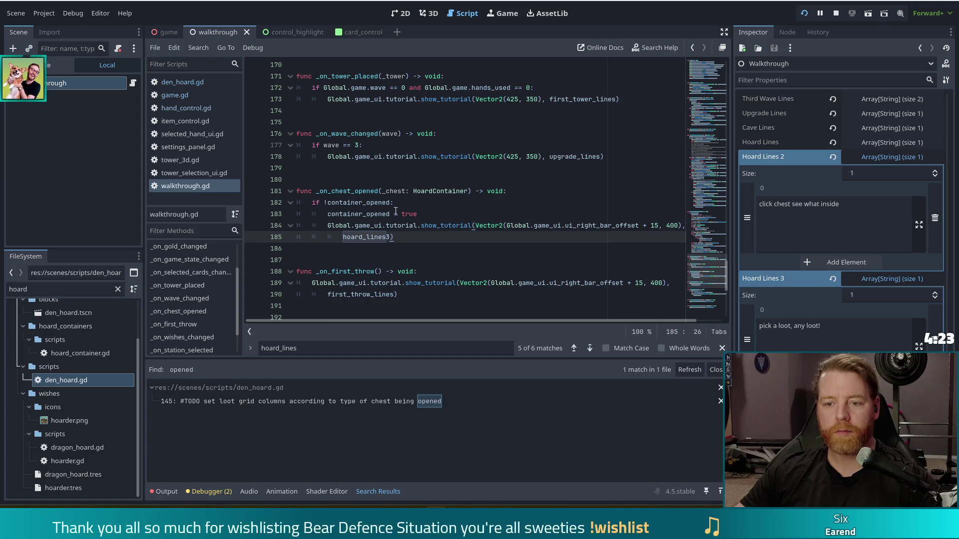
left_click(487, 215)
left_click(487, 226)
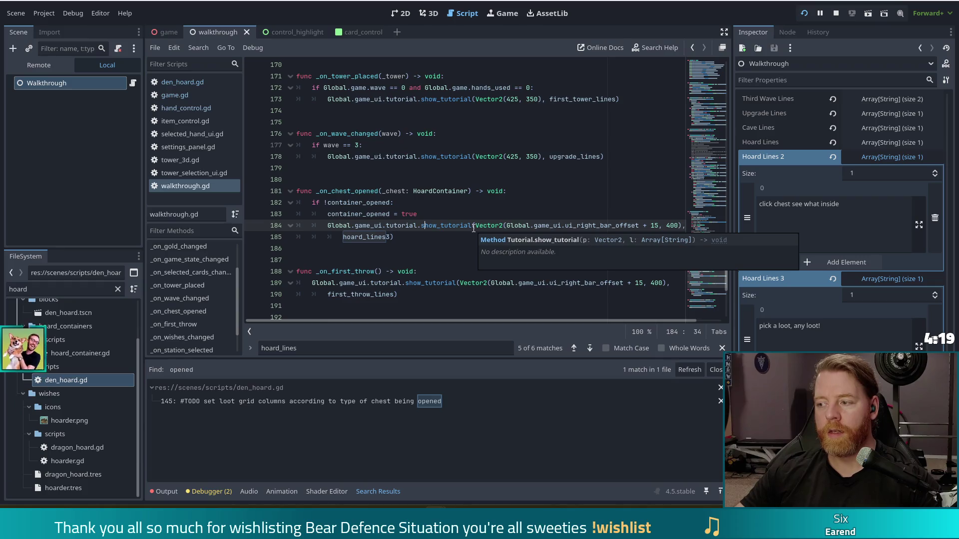
left_click(825, 332)
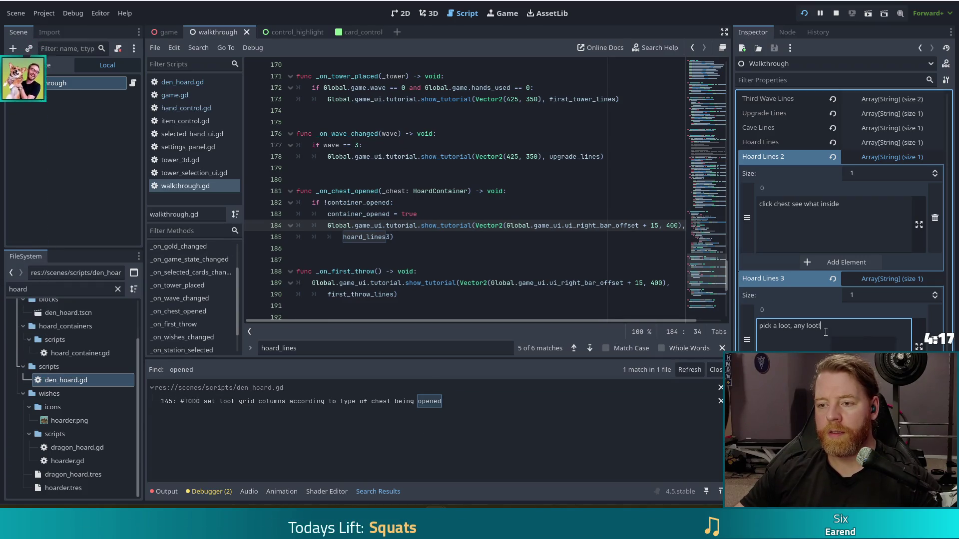
left_click(416, 237)
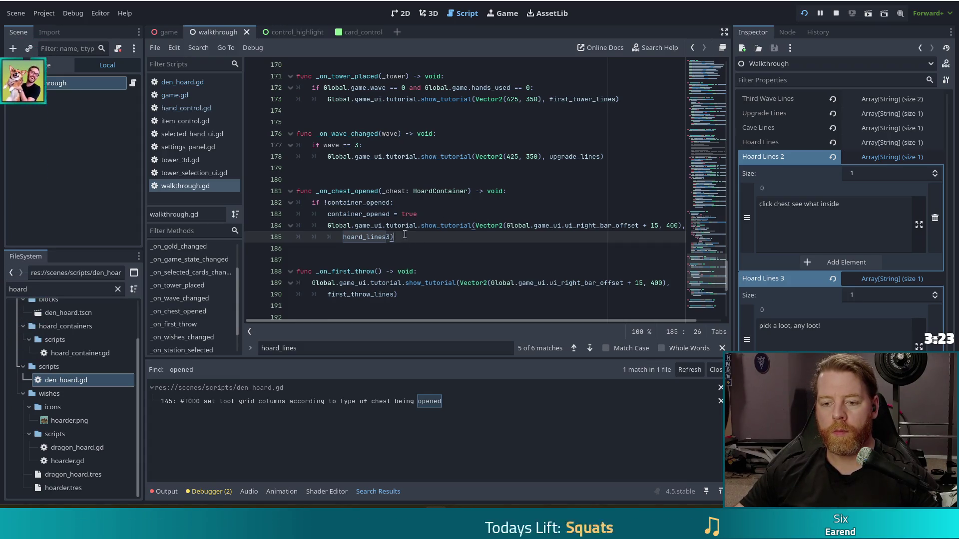
left_click(210, 83)
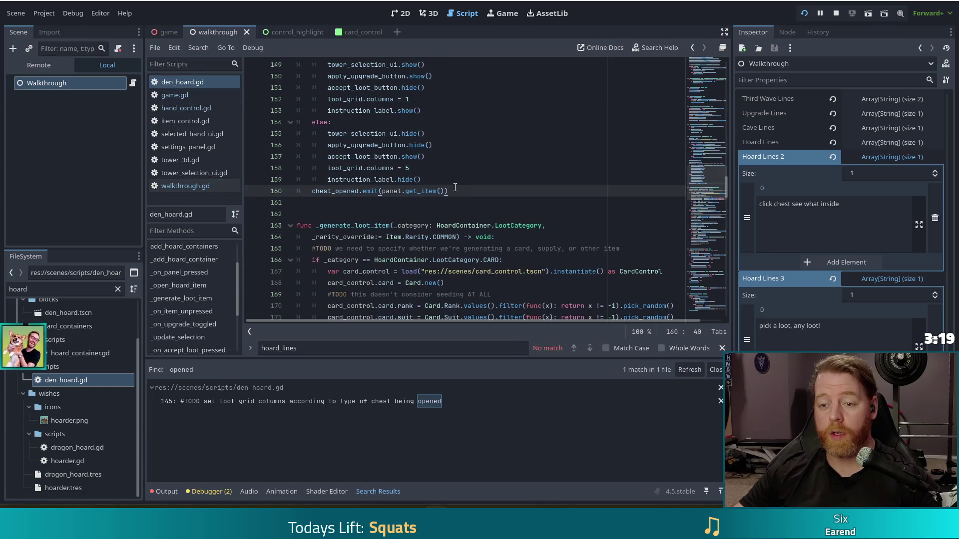
left_click(439, 179)
left_click_drag(720, 175, 703, 56)
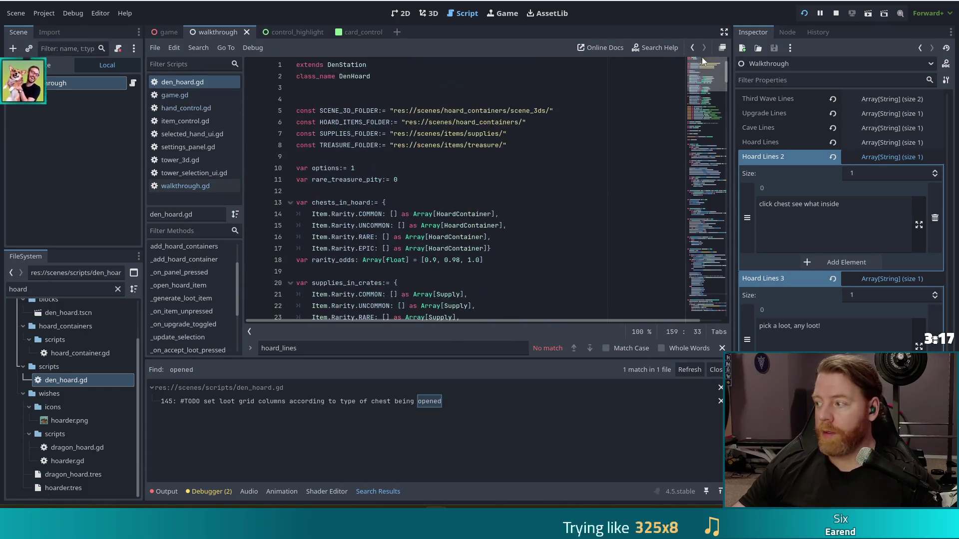
left_click(419, 214)
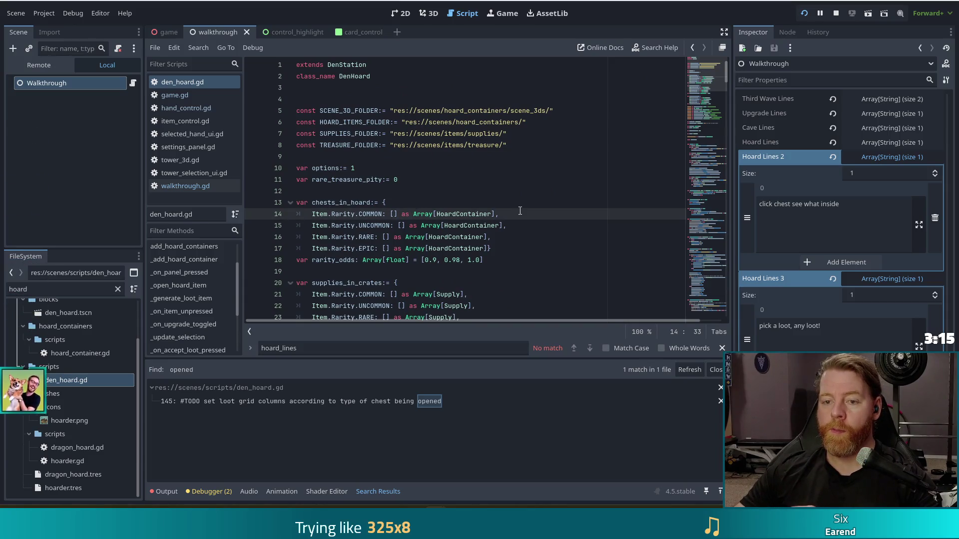
scroll(519, 211, "down", 10)
type("signal chest_opened")
left_click(362, 283)
scroll(412, 220, "down", 3)
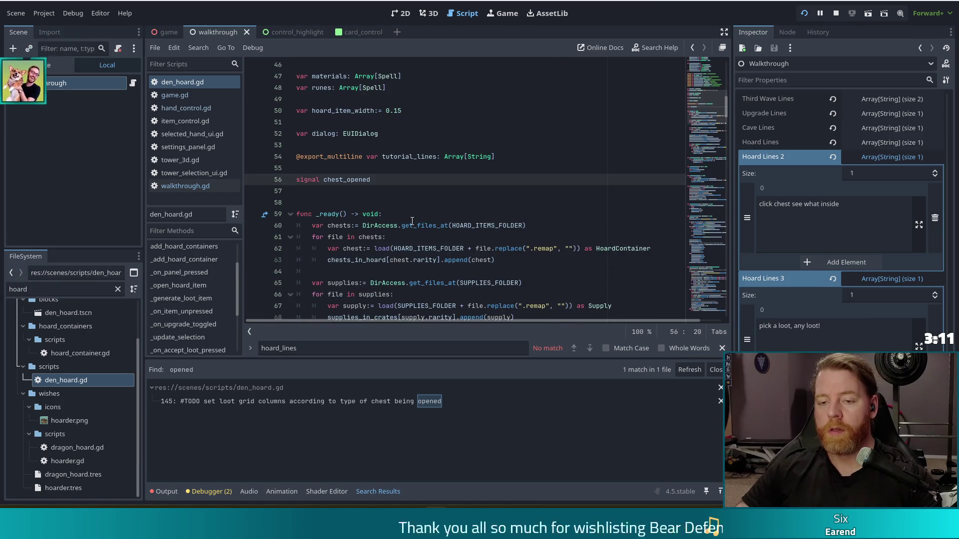
key("Return")
type("signal loot_seler")
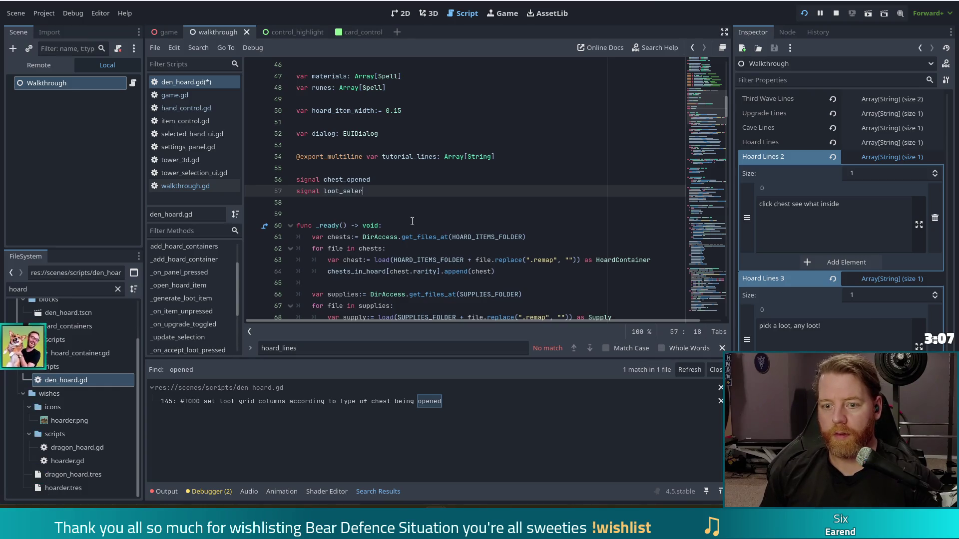
key("BackSpace")
type("cted")
key("Return")
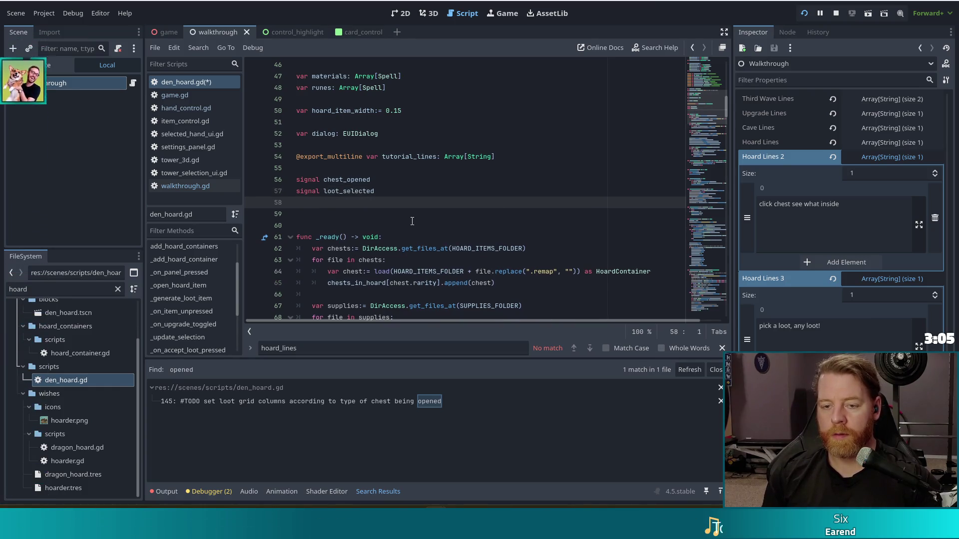
type("signal loot_taken")
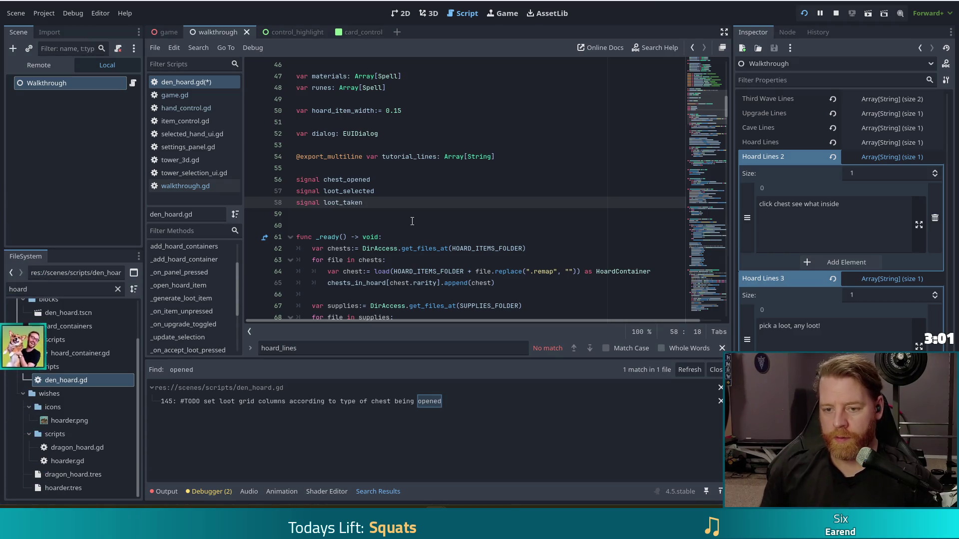
key("ctrl+s")
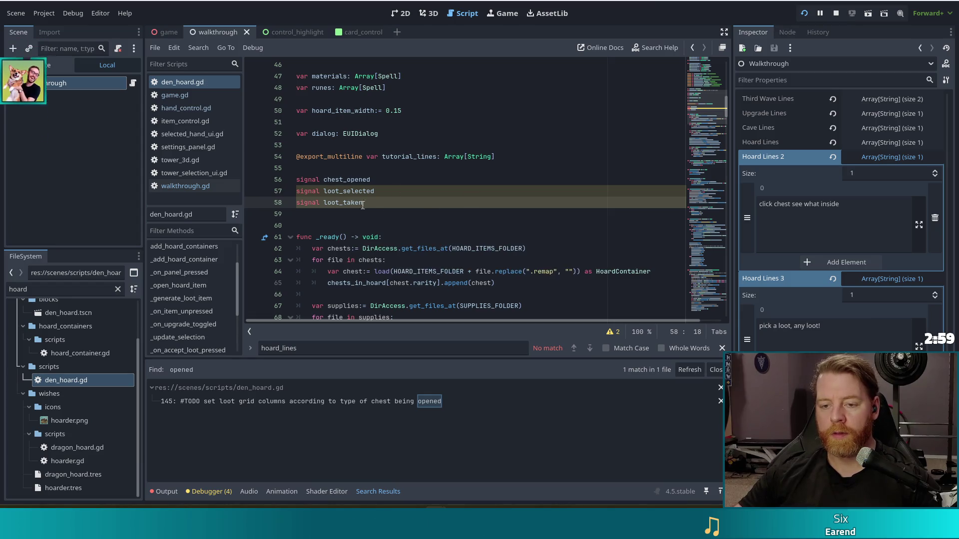
key("Up")
key("End")
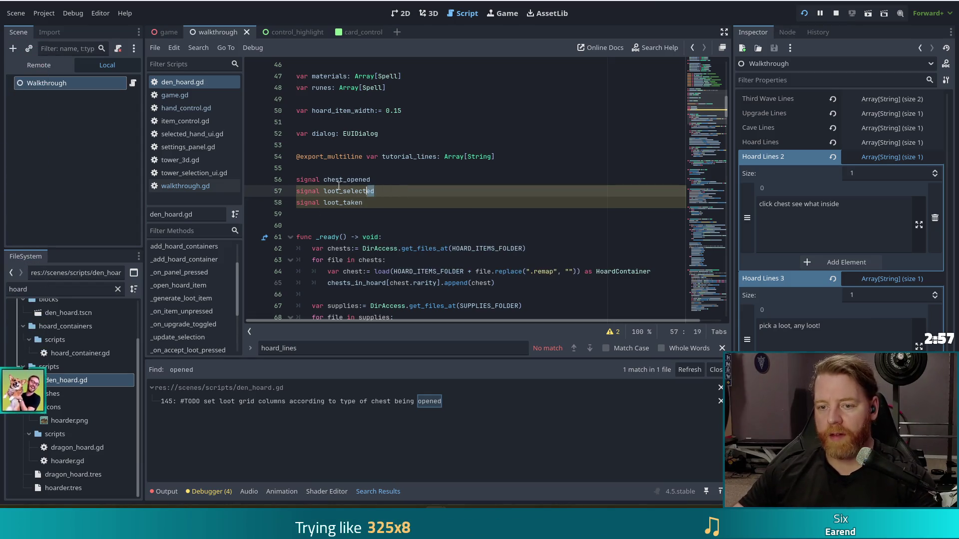
left_click_drag(392, 188, 325, 191)
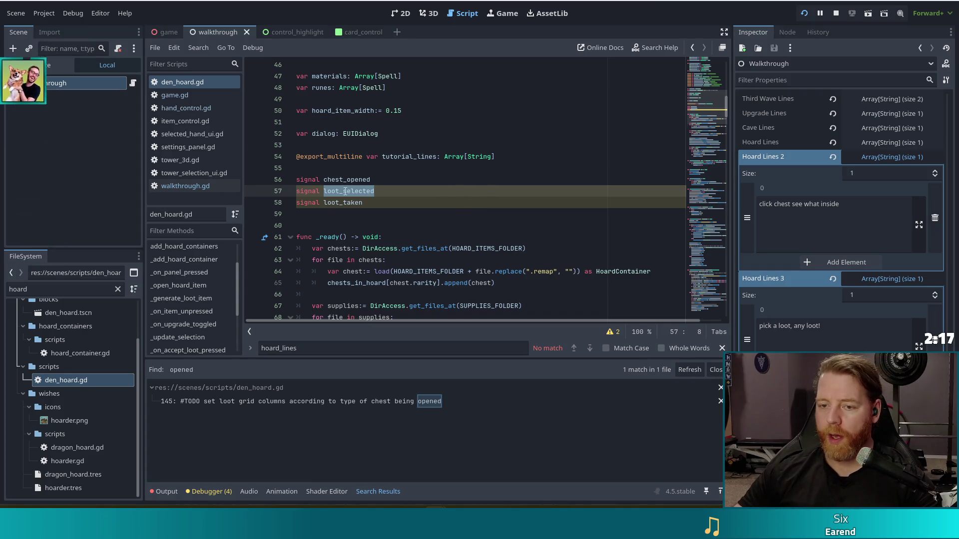
left_click(400, 193)
key("Down")
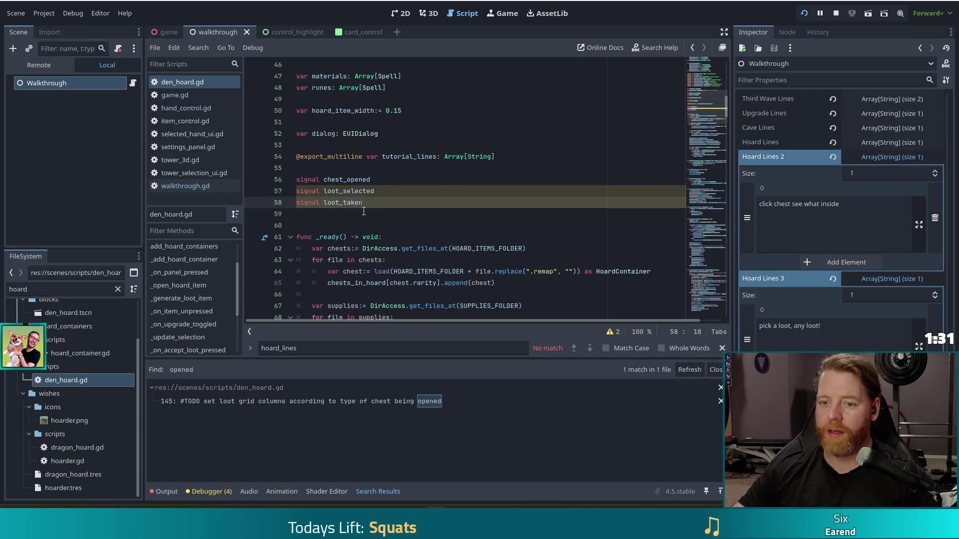
left_click(554, 191)
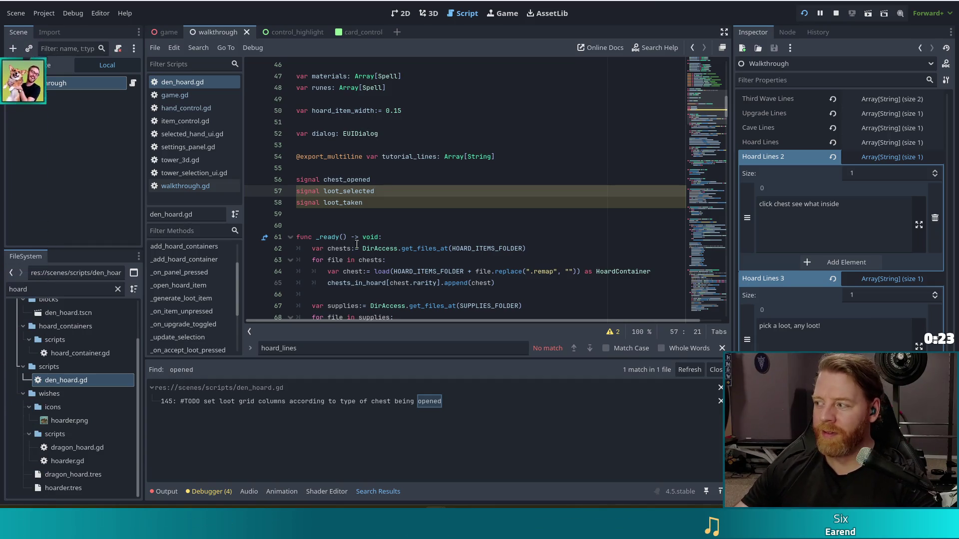
Inspect _on_item_unpressed's pick_count condition that enables accept_loot_button in den_hoard.gd.
left_click(212, 310)
scroll(429, 275, "up", 9)
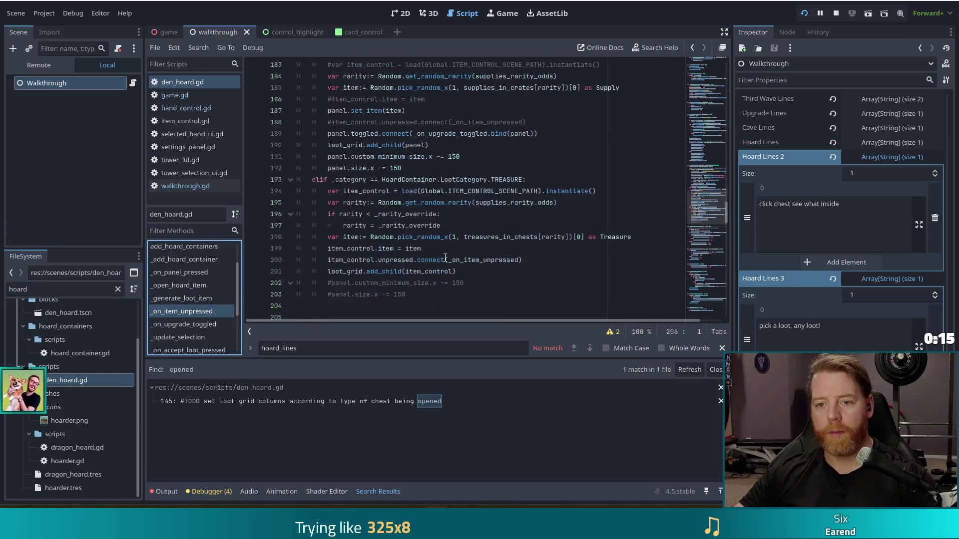
scroll(445, 252, "up", 4)
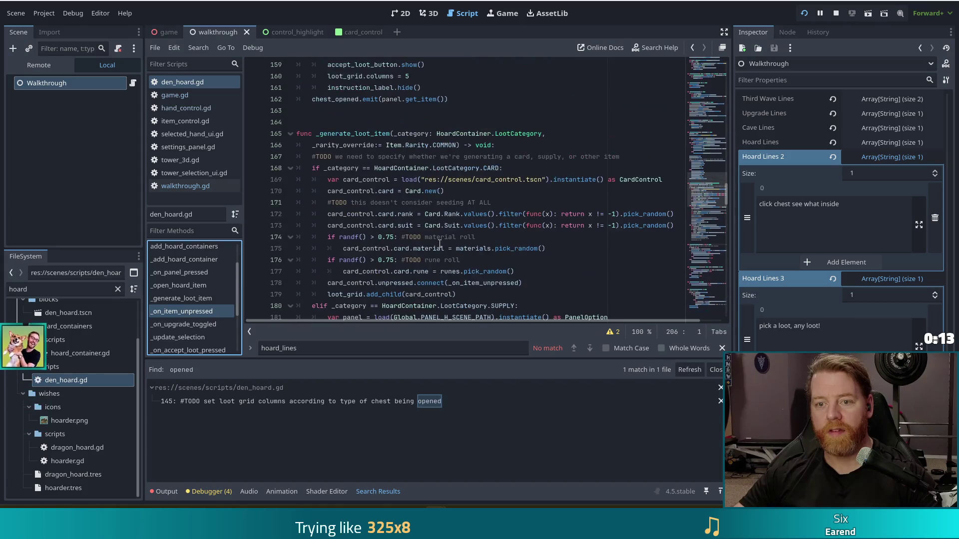
scroll(434, 242, "down", 6)
scroll(435, 243, "down", 9)
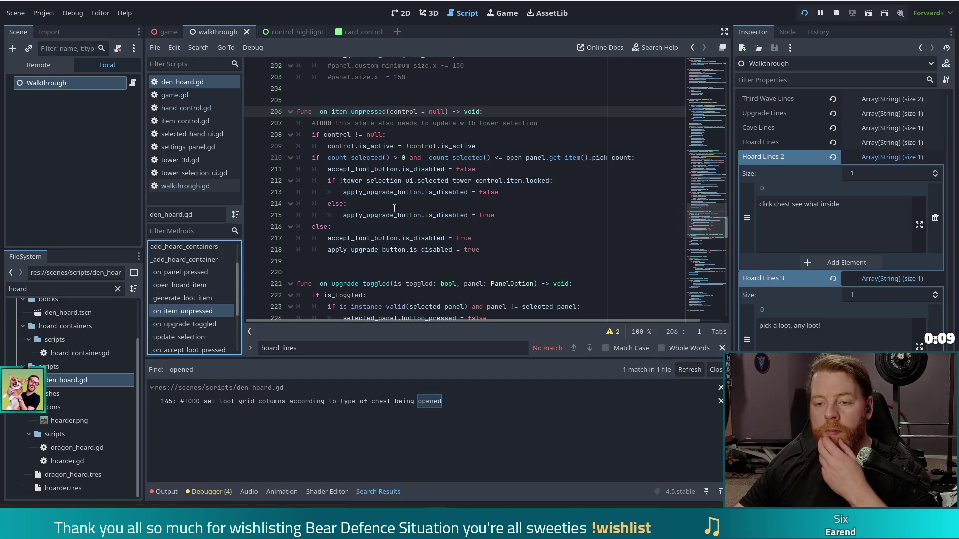
left_click(393, 161)
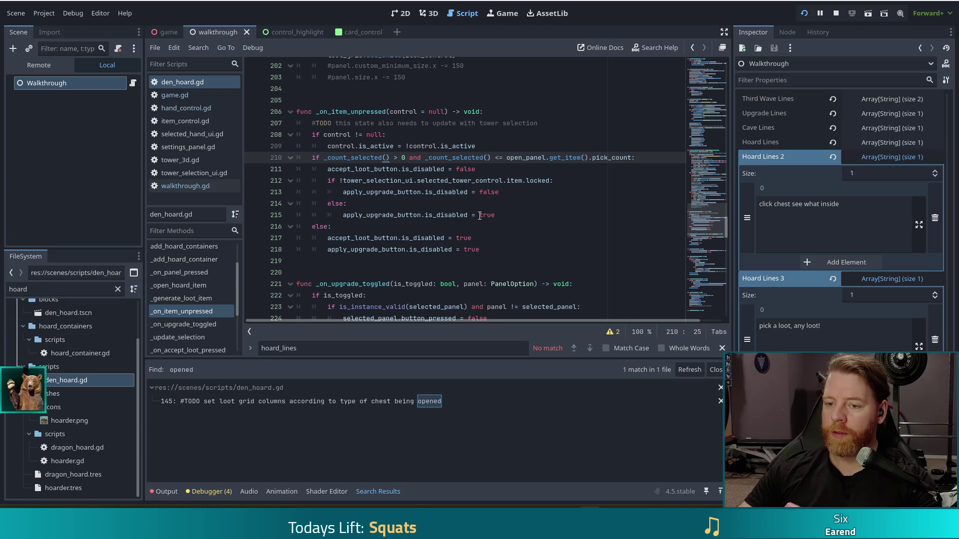
left_click(633, 161)
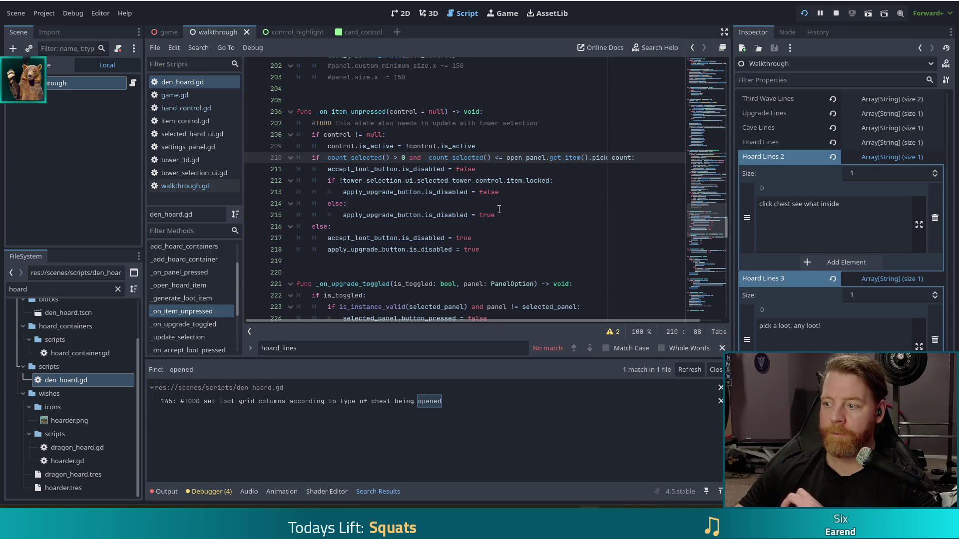
left_click(455, 203)
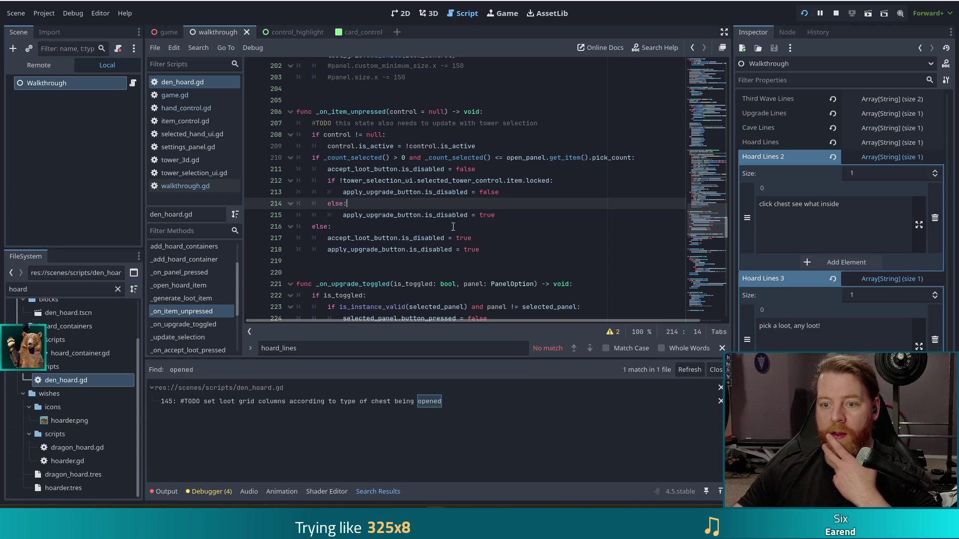
left_click(412, 237)
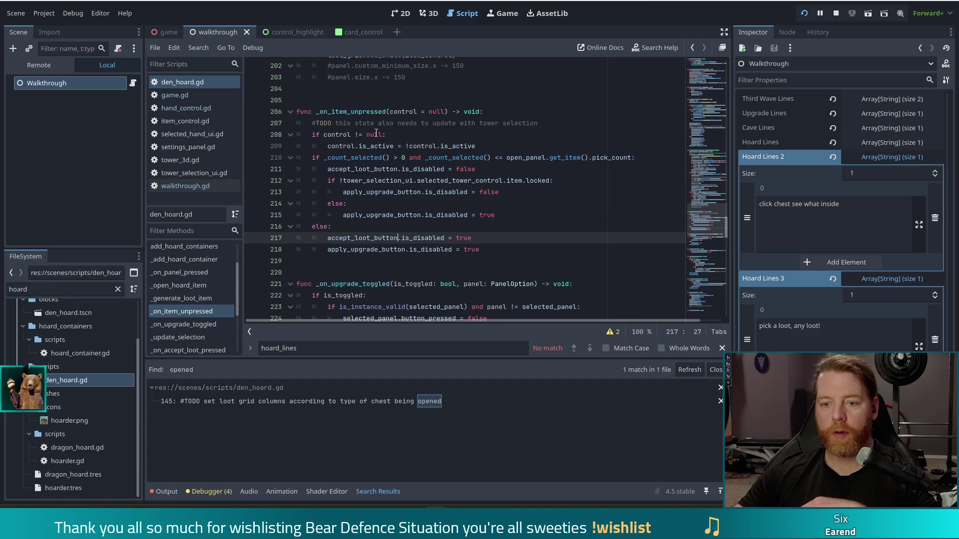
left_click(421, 146)
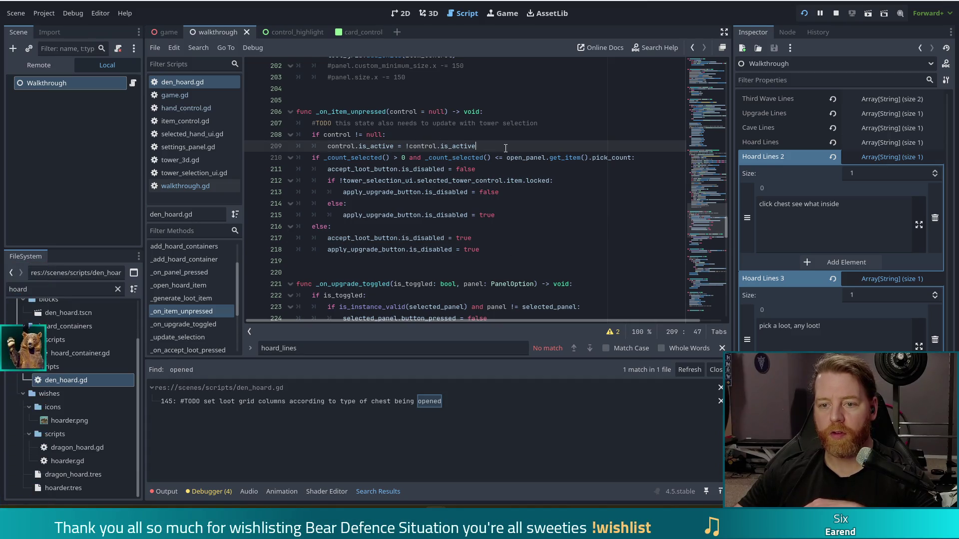
mouse_move(475, 146)
left_mouse_down()
mouse_move(354, 146)
mouse_move(383, 146)
left_mouse_up()
left_click(512, 150)
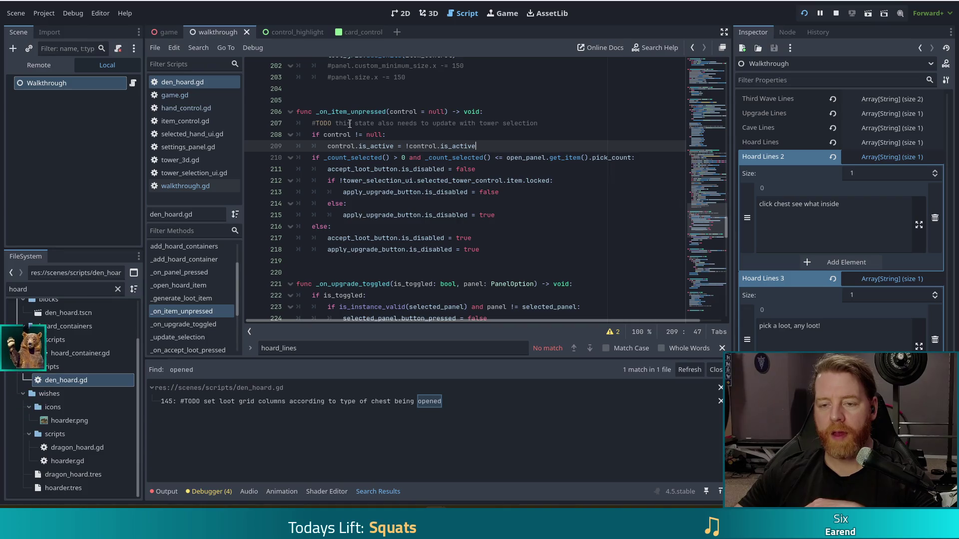
mouse_move(367, 134)
left_mouse_down()
mouse_move(399, 170)
mouse_move(410, 270)
left_mouse_up()
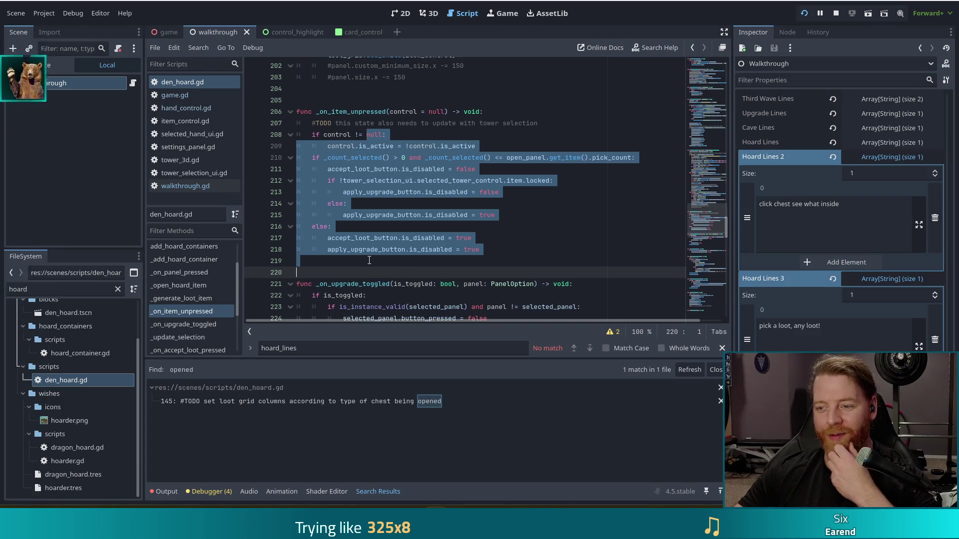
left_click(420, 193)
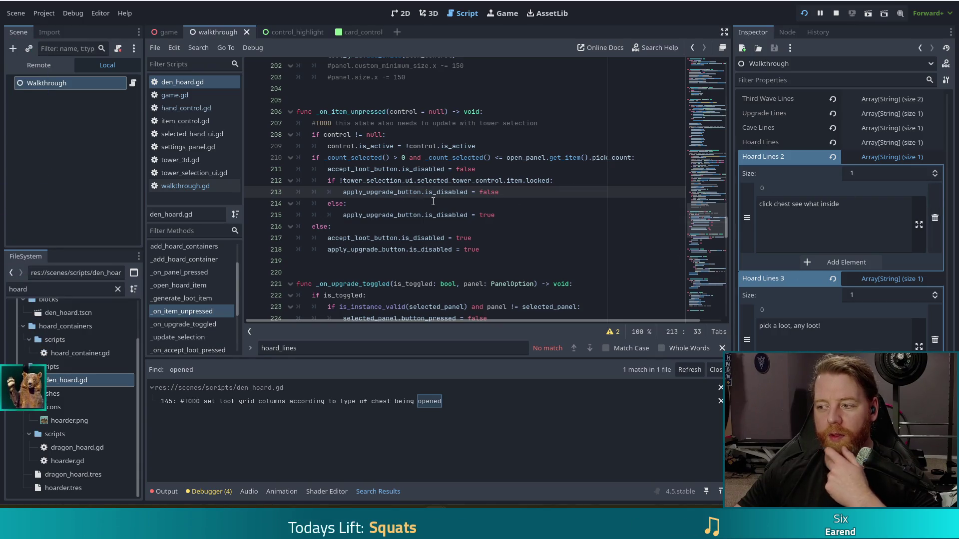
left_click(497, 203)
left_click(469, 135)
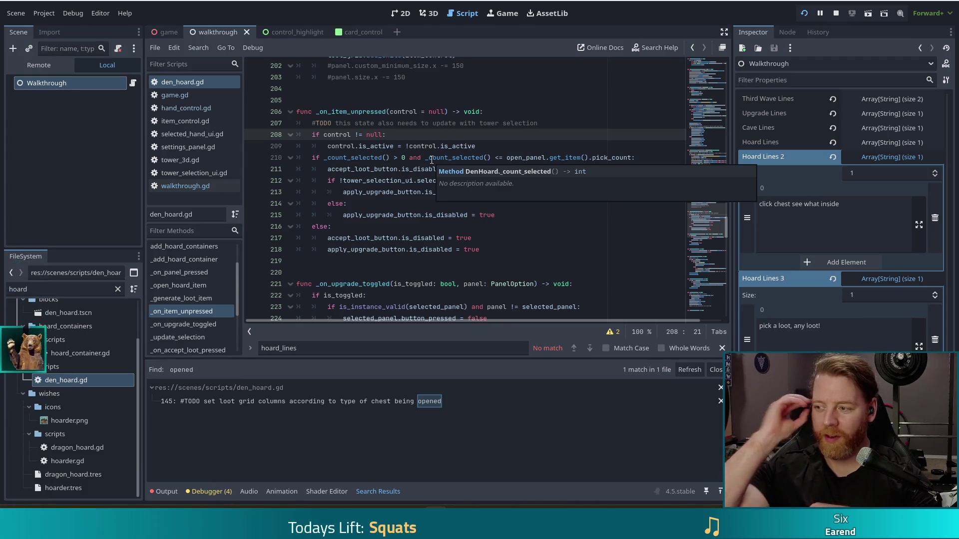
key("Down")
key("Down")
key("Down")
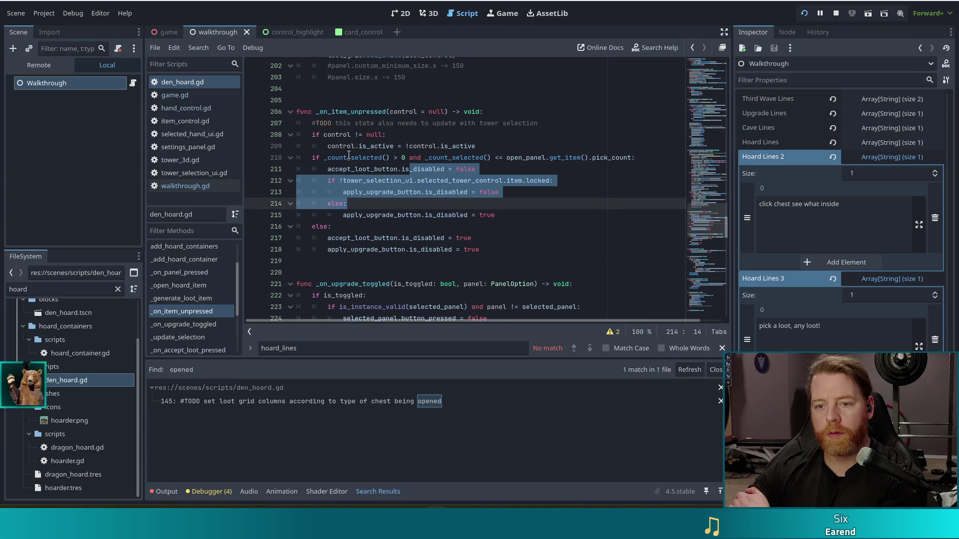
mouse_move(351, 157)
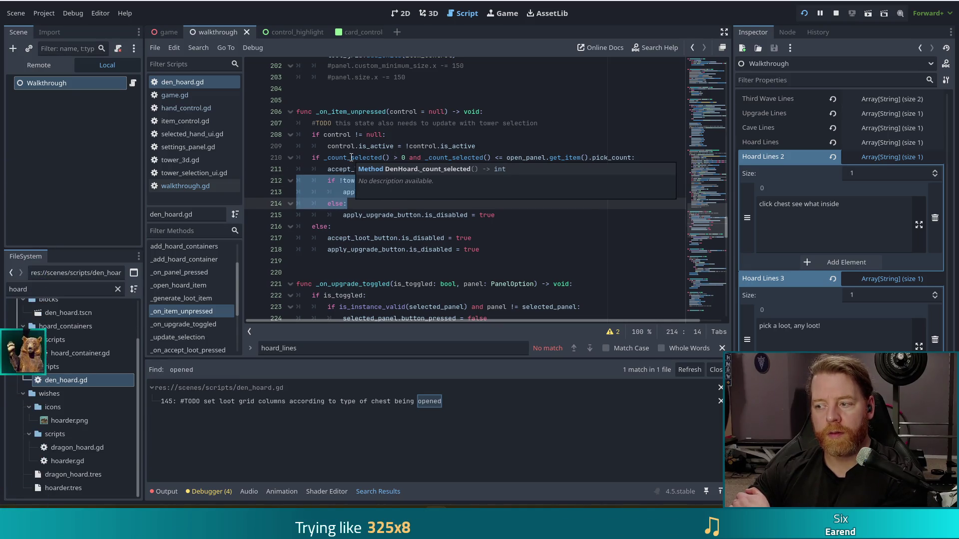
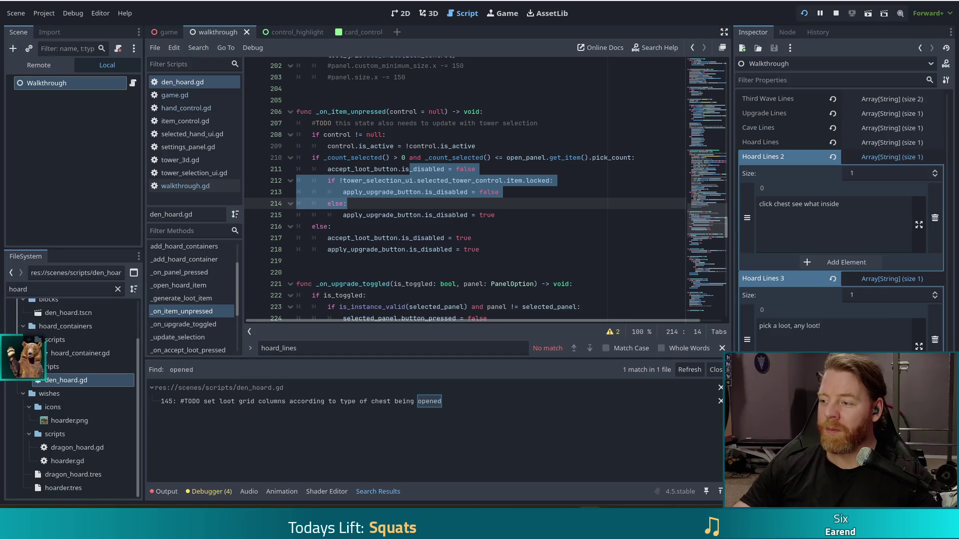
Clear the selection and step the caret through lines 210–218 of _on_item_unpressed.
key("Escape")
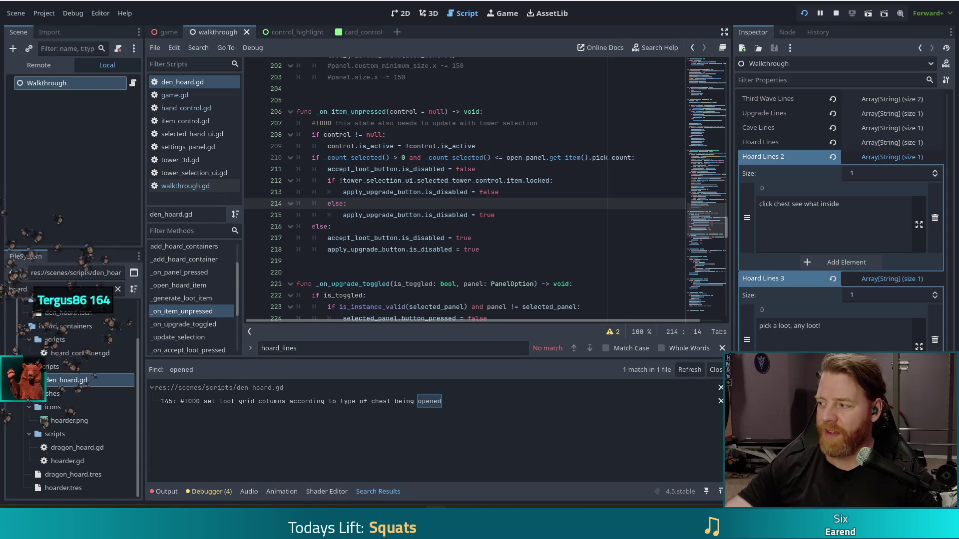
left_click(828, 194)
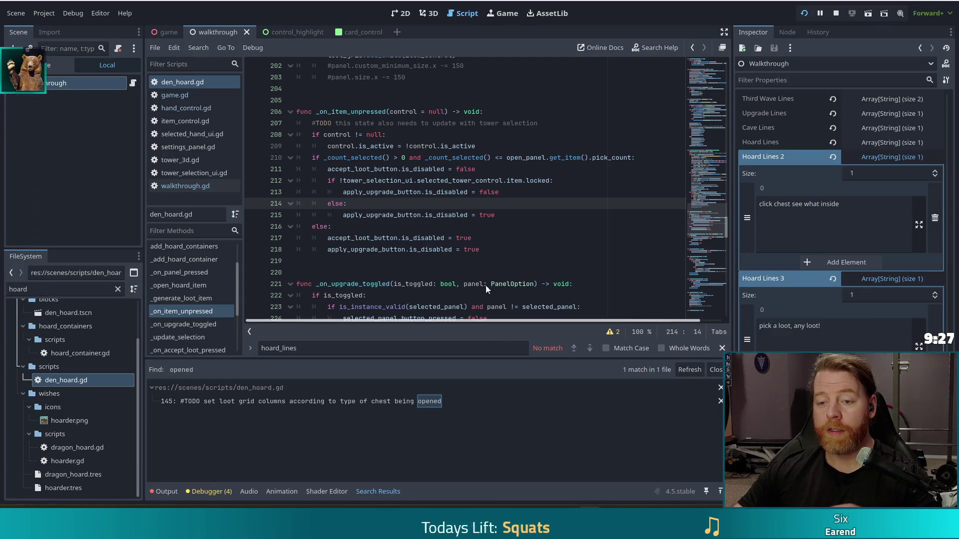
left_click(529, 243)
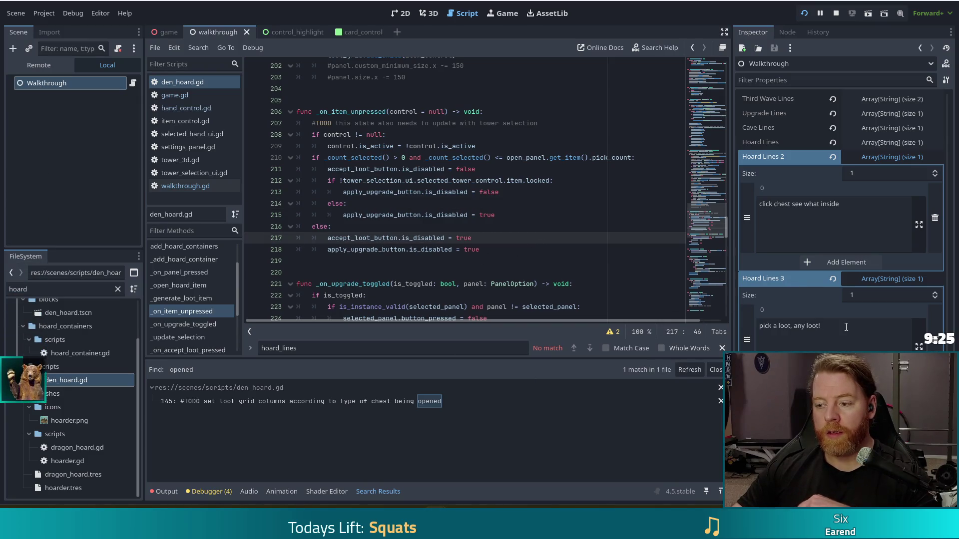
left_click(390, 215)
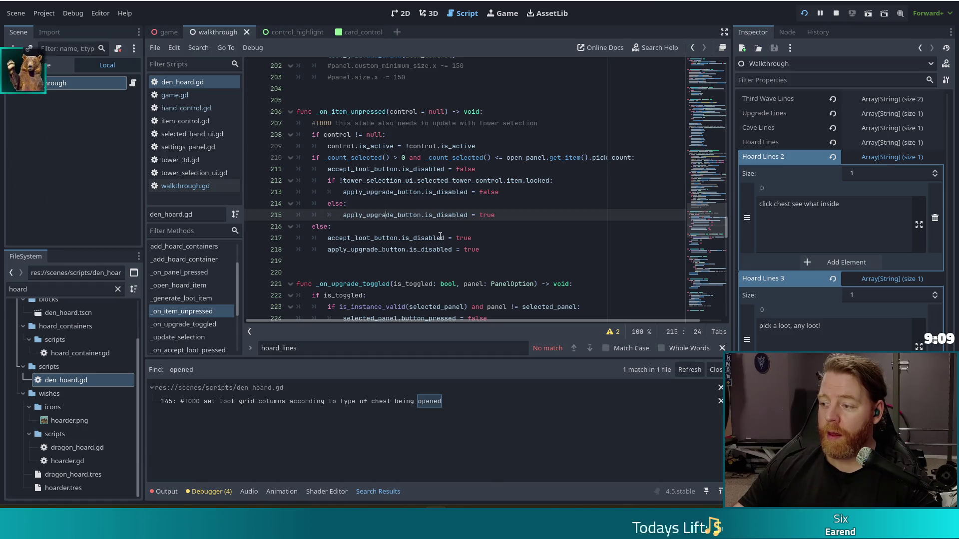
mouse_move(436, 241)
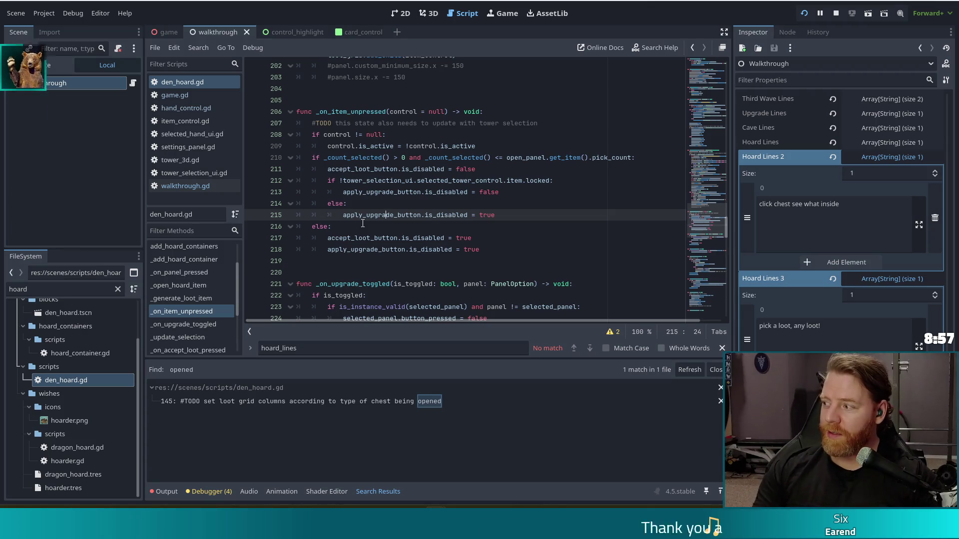
left_click(500, 250)
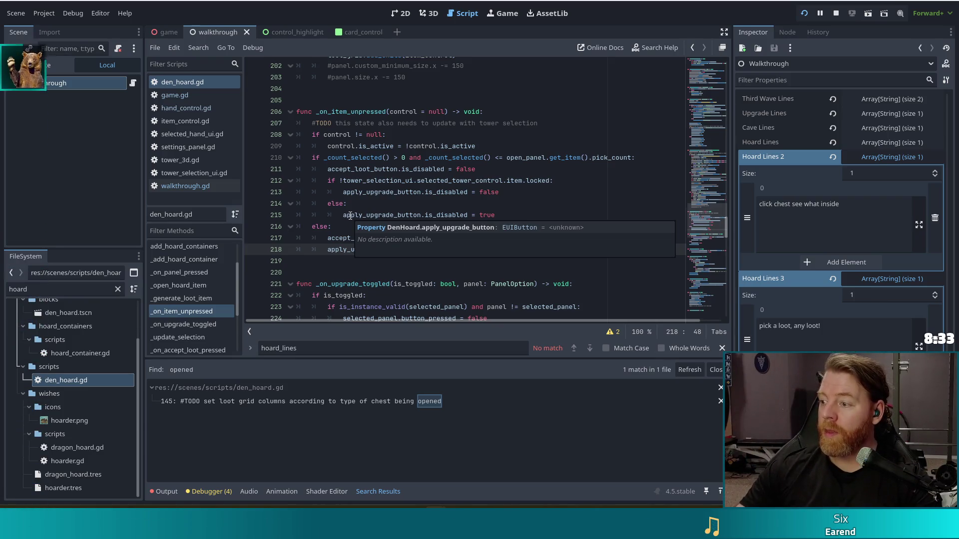
left_click(450, 204)
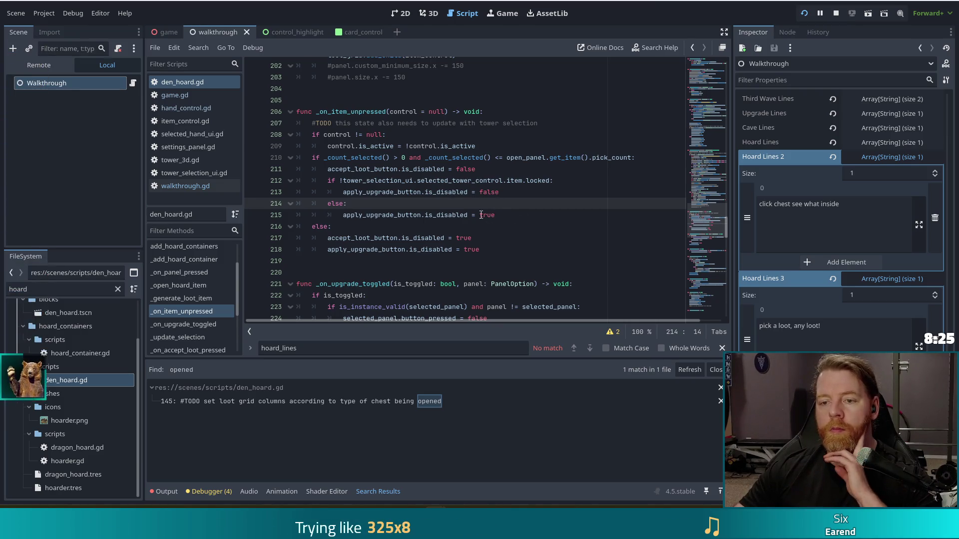
left_click(405, 180)
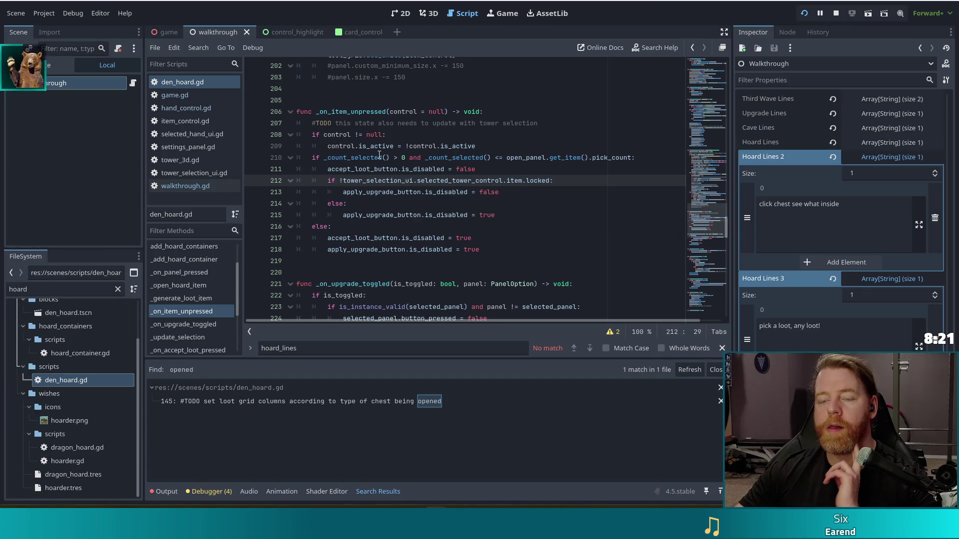
left_click(455, 169)
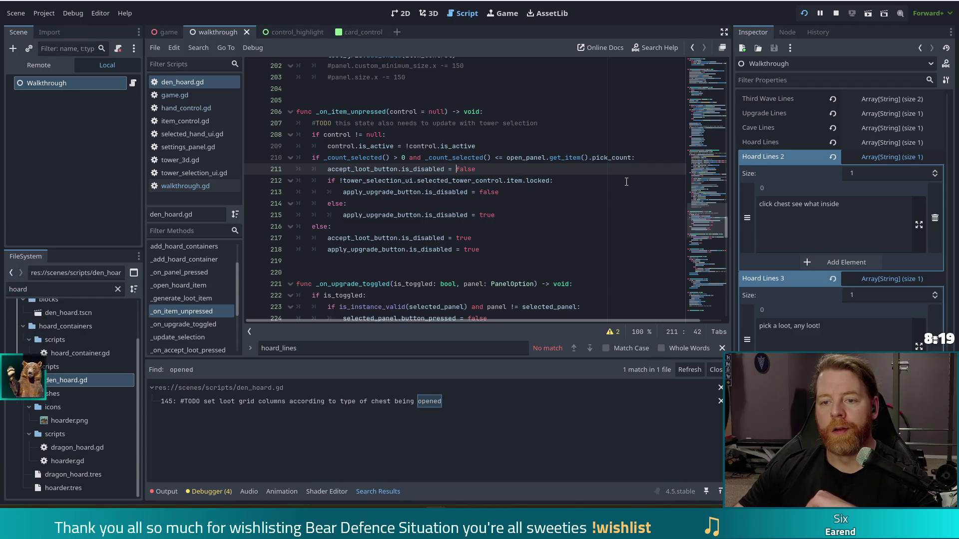
left_click(390, 158)
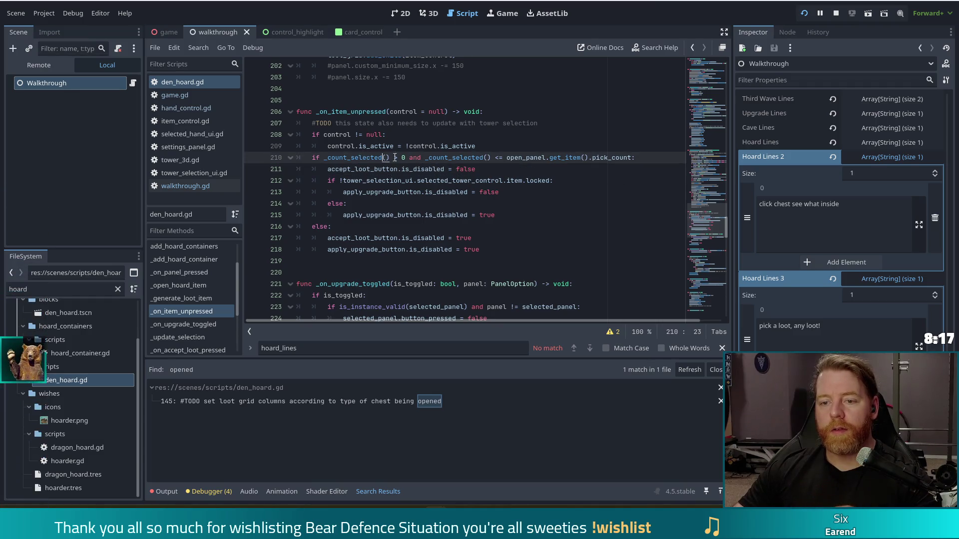
left_click(484, 157)
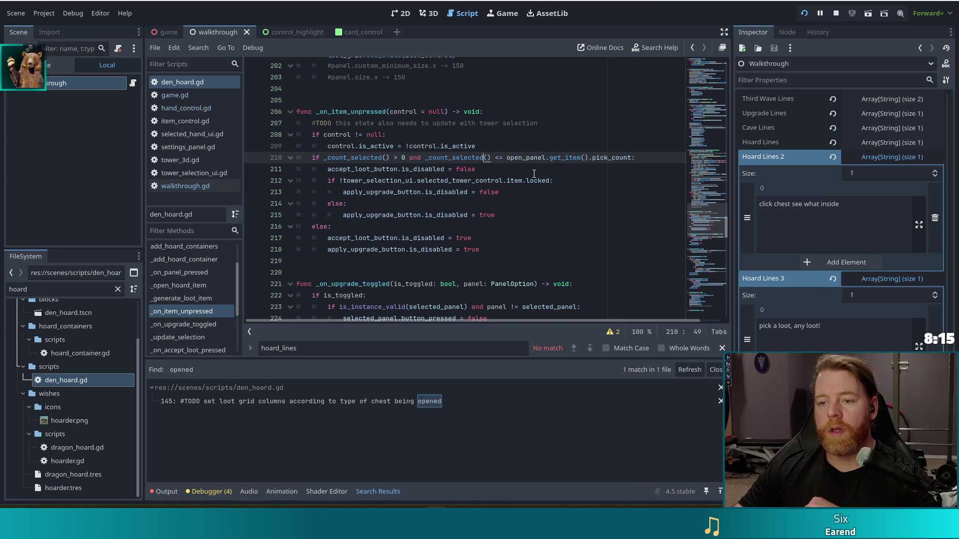
left_click(619, 157)
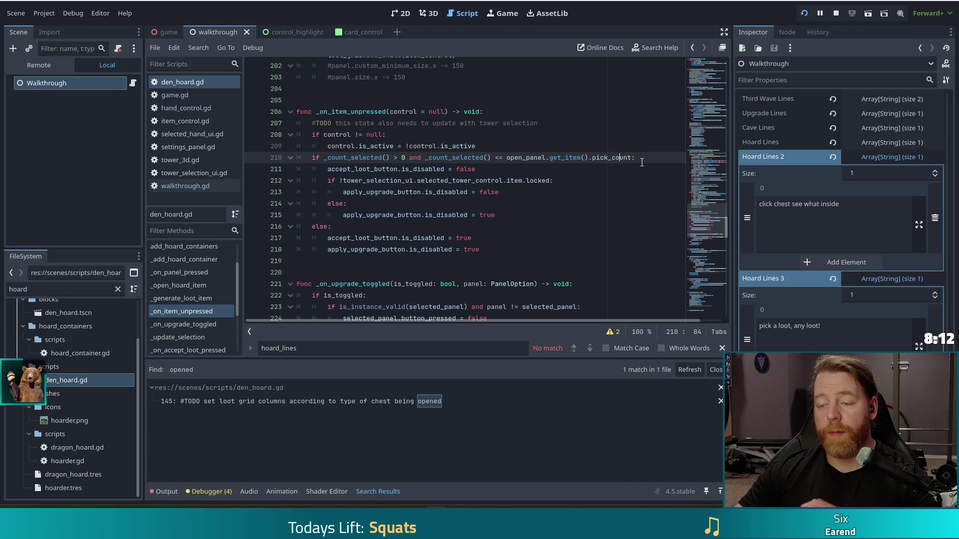
Select and deselect the branch logic on lines 211–218, then put the caret in _count_selected.
mouse_move(393, 169)
left_mouse_down()
mouse_move(477, 170)
mouse_move(496, 219)
mouse_move(475, 250)
left_mouse_up()
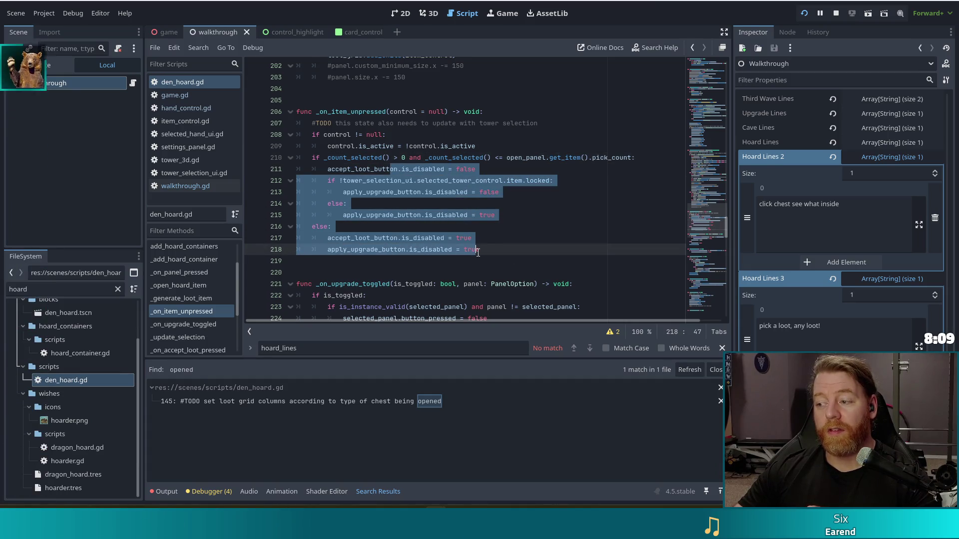
left_click(483, 247)
mouse_move(444, 169)
left_mouse_down()
mouse_move(350, 228)
mouse_move(474, 250)
left_mouse_up()
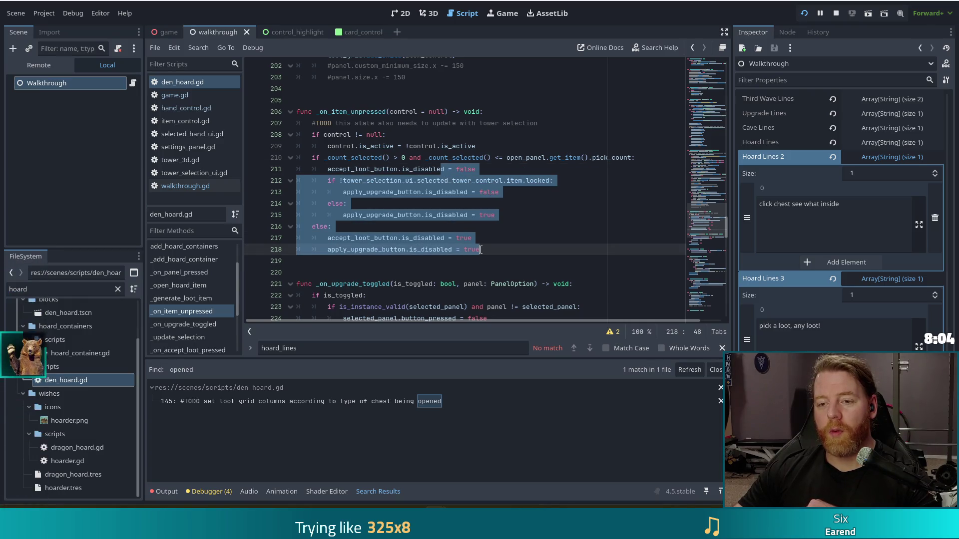
left_click(404, 192)
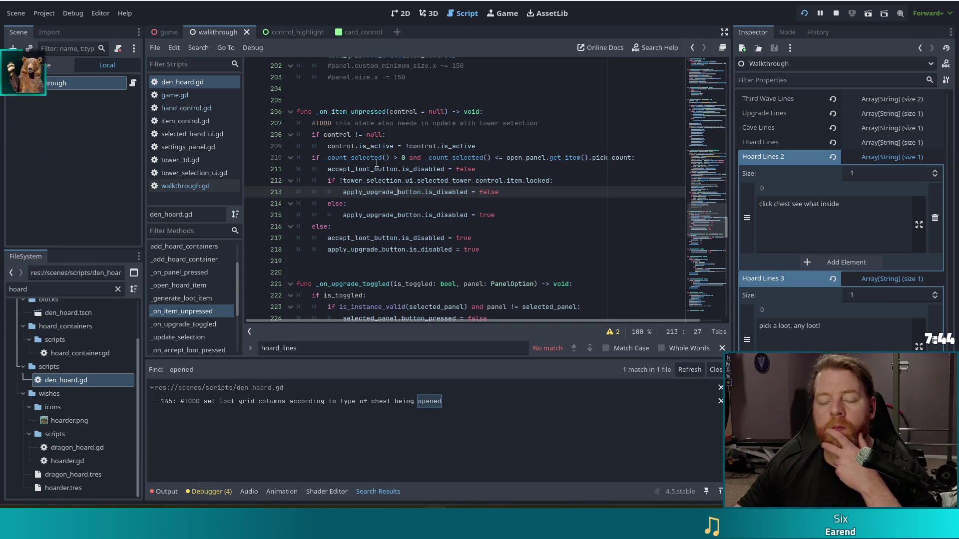
left_click(350, 157)
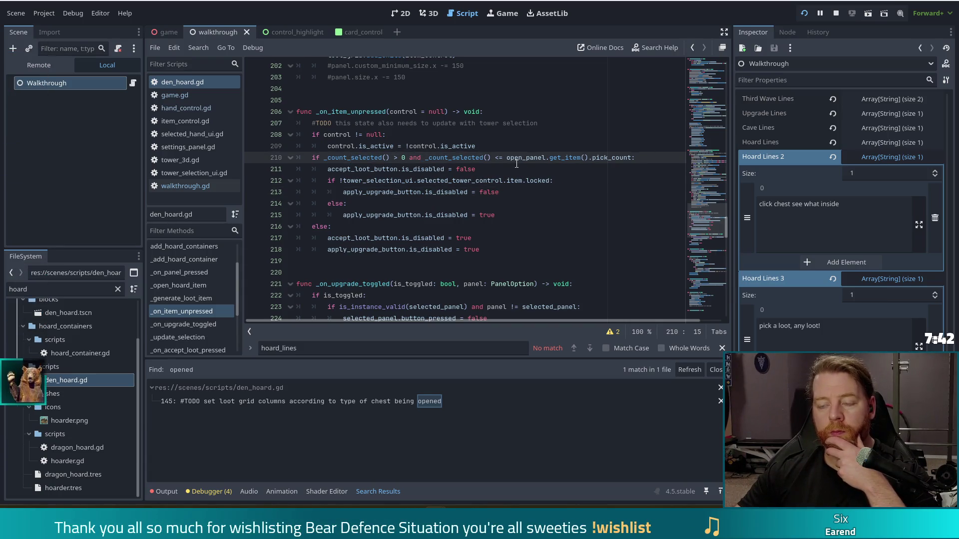
key("Right")
key("Right")
key("Right")
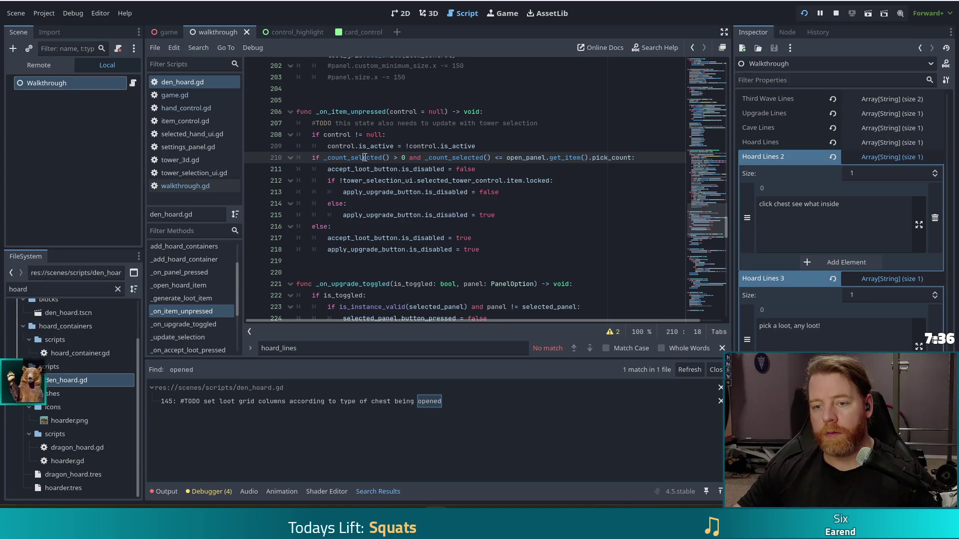
Jump to the _count_selected() definition at line 287, select its counting loop, and scroll down.
left_click(367, 159, "ctrl")
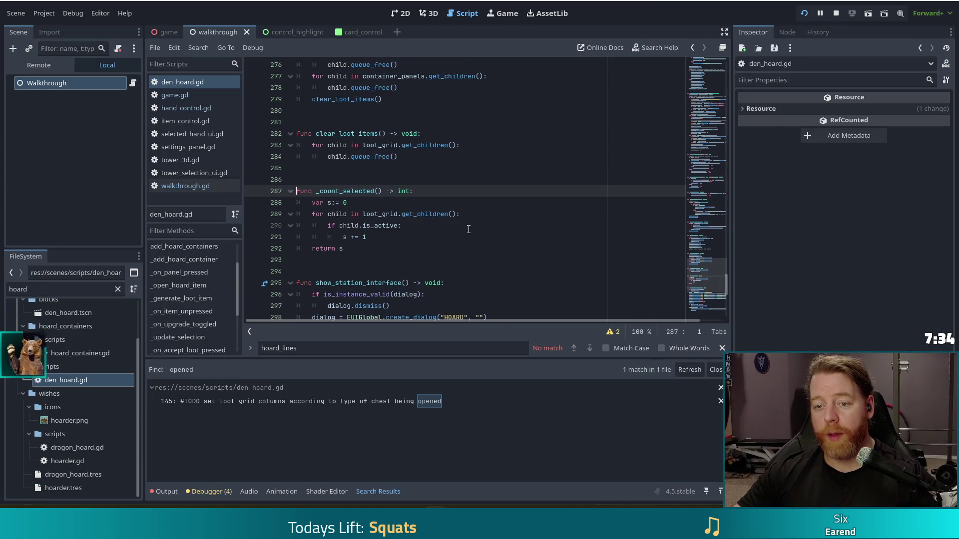
mouse_move(339, 202)
left_mouse_down()
mouse_move(366, 238)
mouse_move(408, 231)
left_mouse_up()
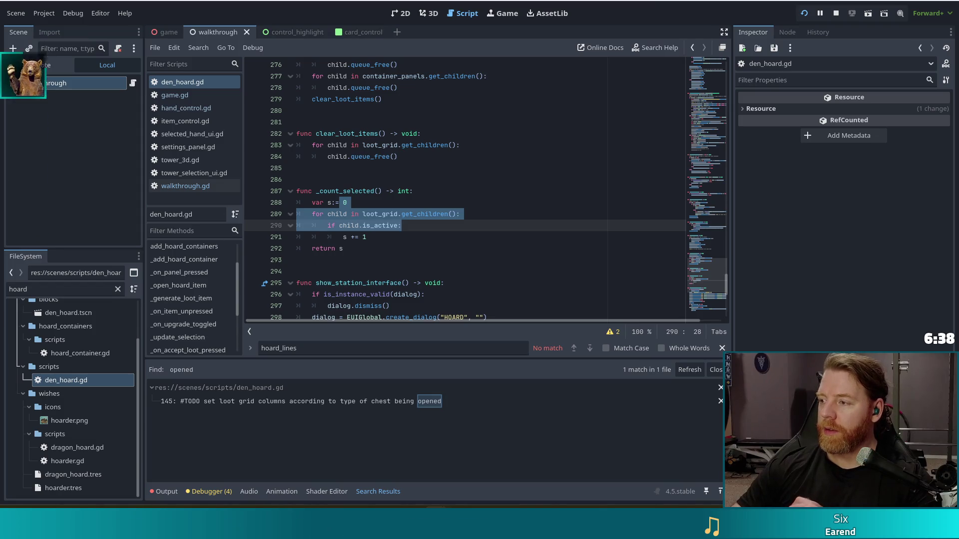
left_click(432, 214)
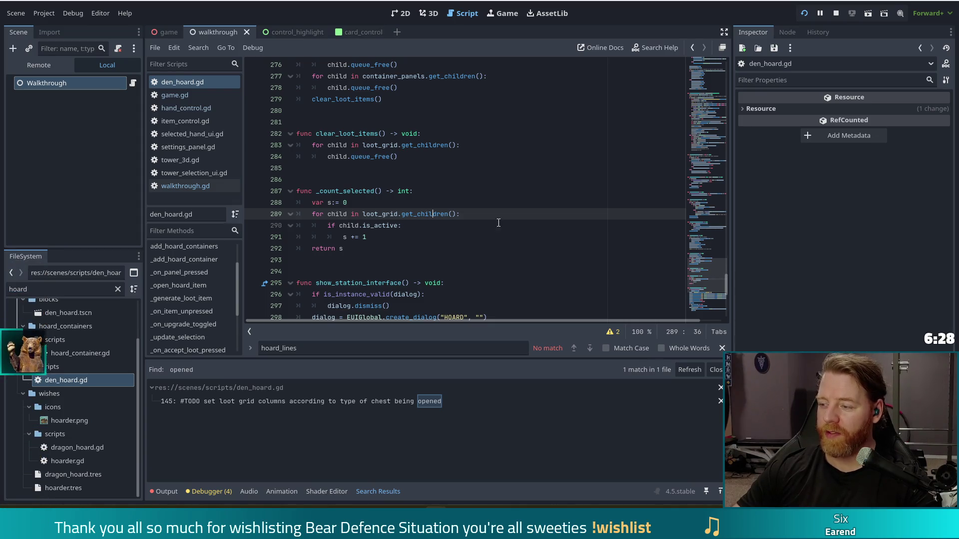
scroll(713, 283, "down", 1)
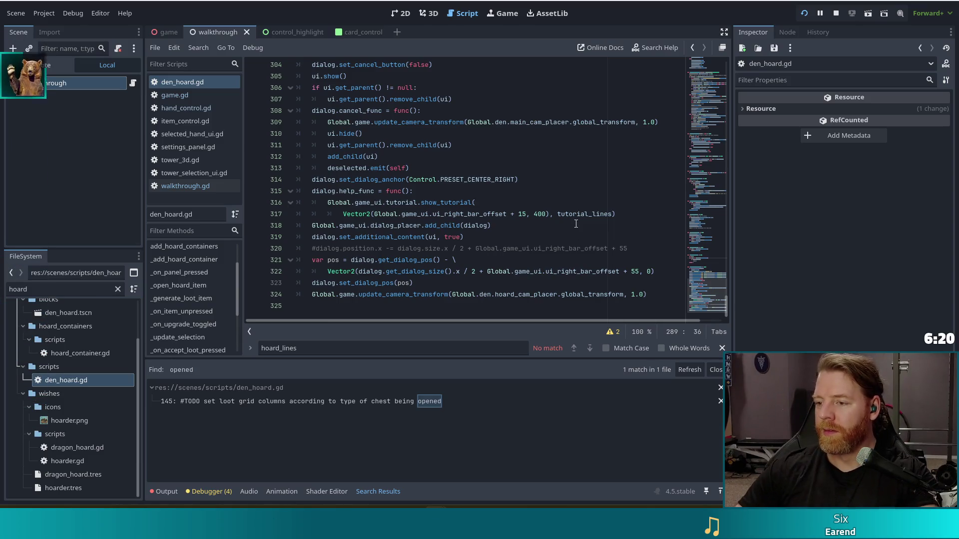
Scroll from the script top to place the caret after the selected_panel TODO note on line 45.
left_click_drag(708, 298, 682, 50)
left_click(540, 143)
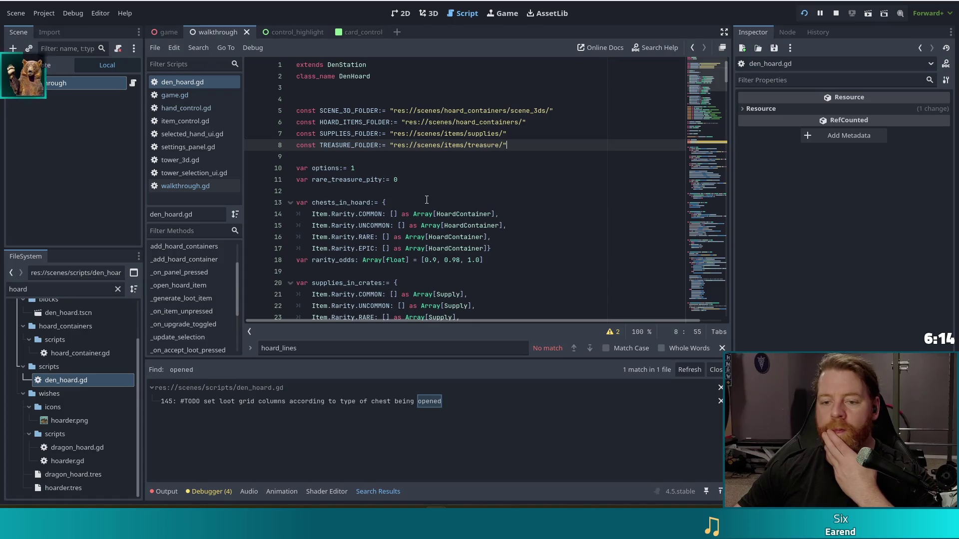
scroll(425, 209, "down", 8)
left_click_drag(309, 206, 349, 245)
scroll(379, 234, "down", 2)
left_click(368, 226)
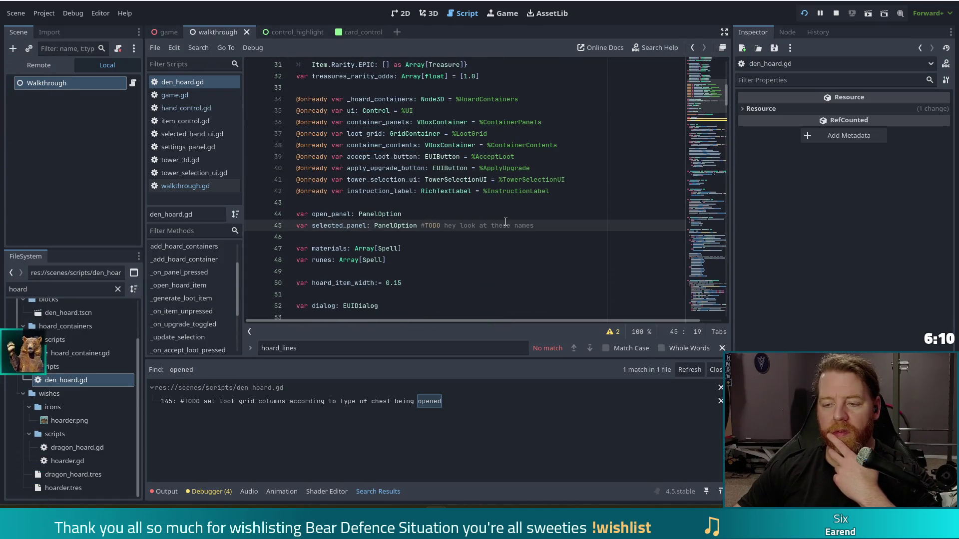
scroll(429, 219, "down", 1)
left_click(420, 237)
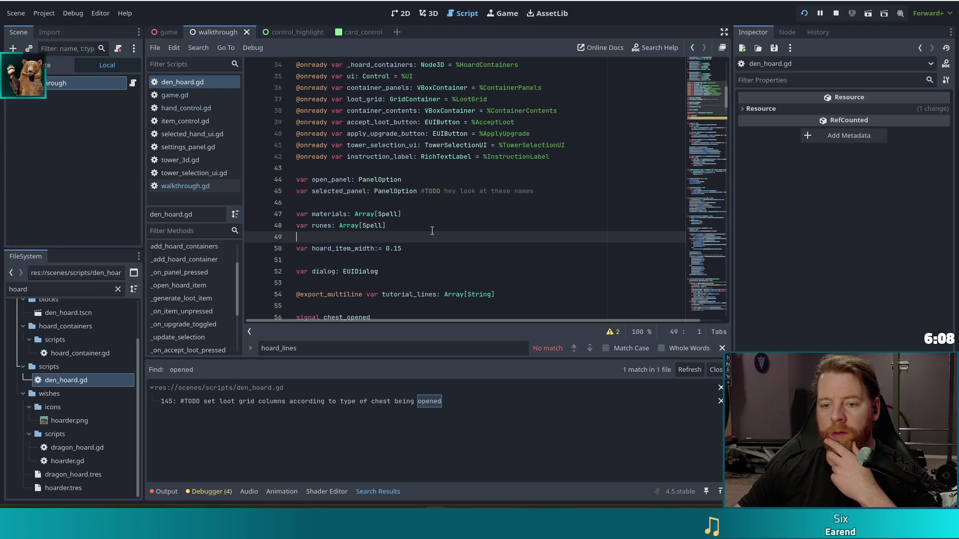
scroll(420, 219, "down", 1)
left_click(555, 158)
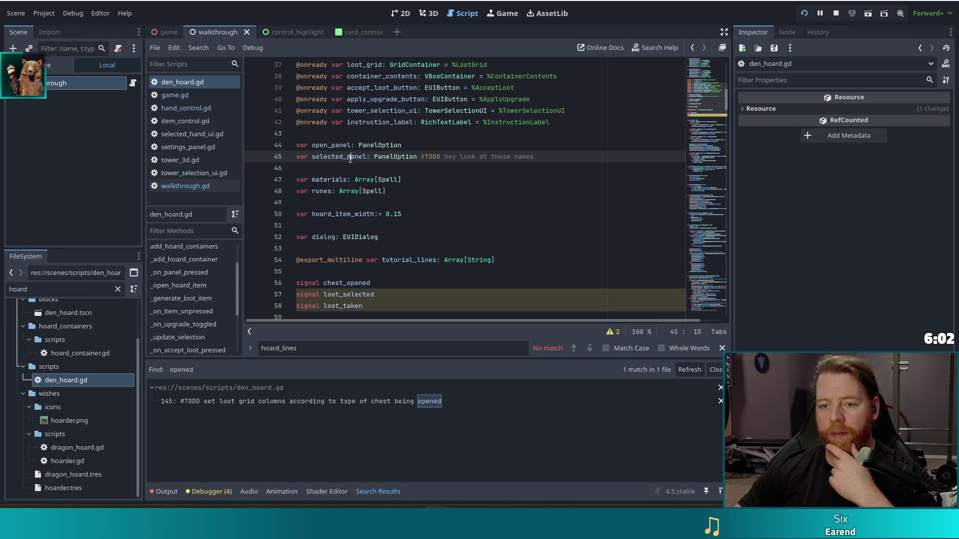
Add a new line 46 reading 'var selected_loot' below selected_panel, then focus the FileSystem filter.
left_click_drag(418, 157, 537, 157)
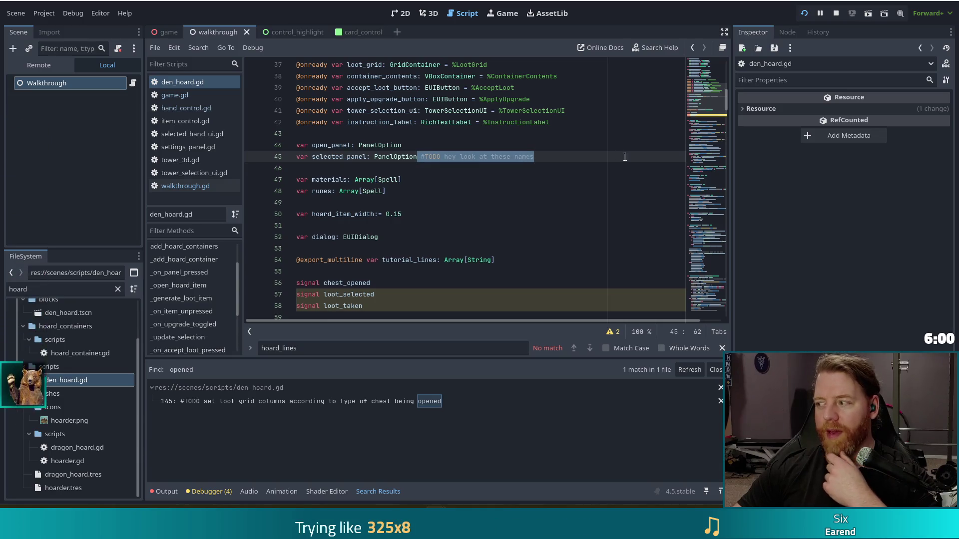
left_click(569, 161)
key("Return")
type("v")
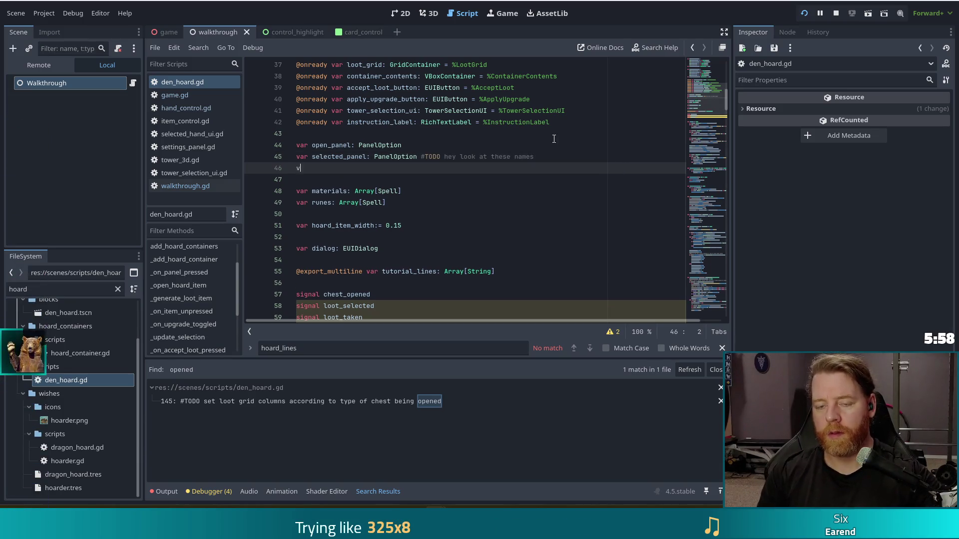
type("ar selected_loot:")
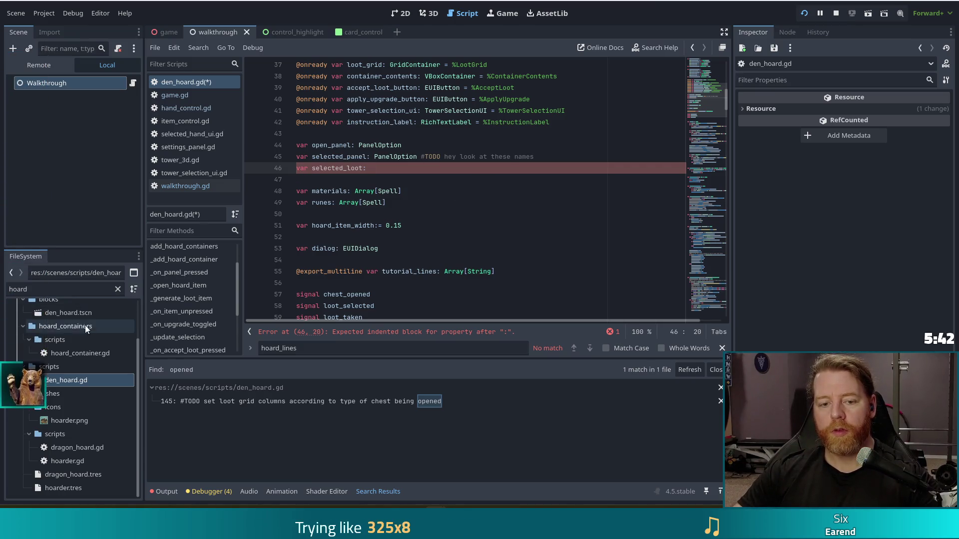
left_click(15, 289)
Filter FileSystem for 'card', view the top of card.gd, then extend selected_loot's type toward Array[Resource].
type("card")
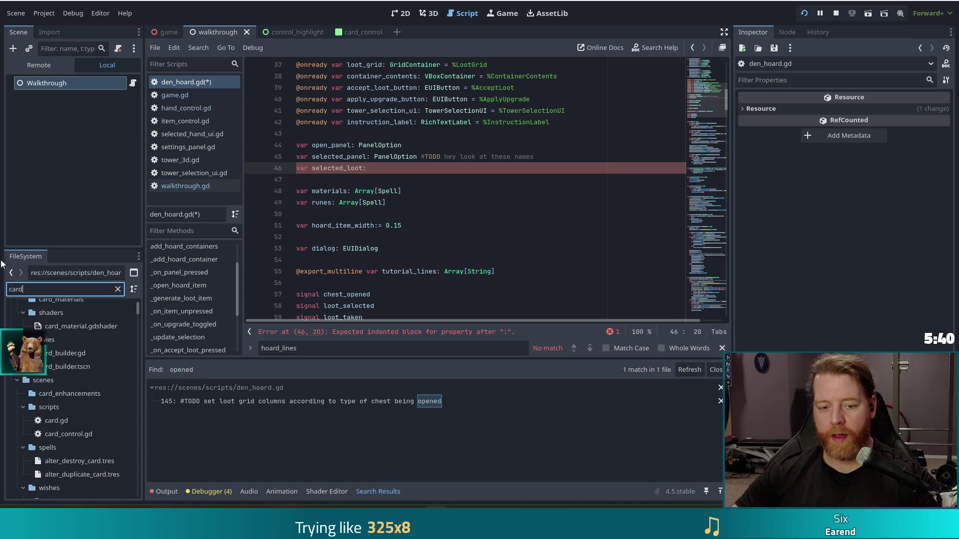
double_click(55, 422)
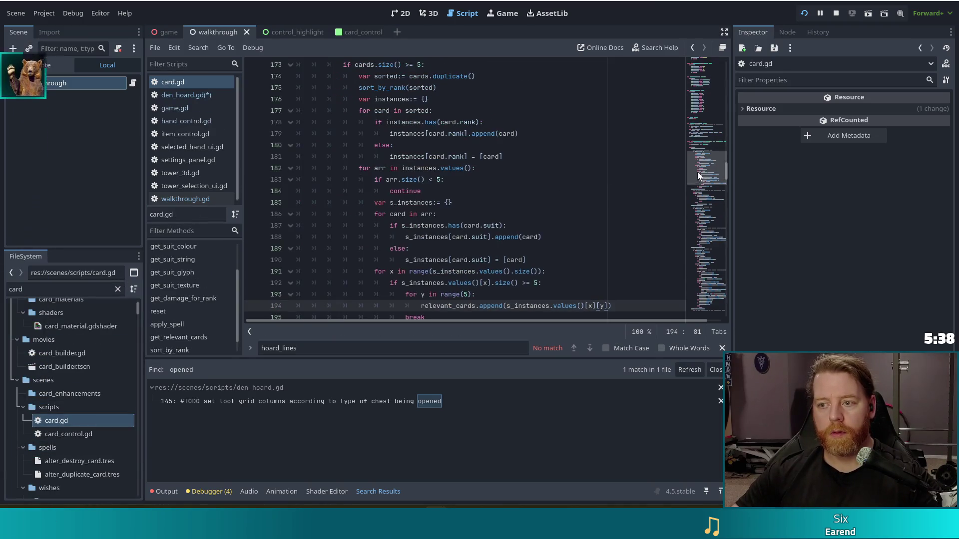
left_click_drag(697, 172, 702, 55)
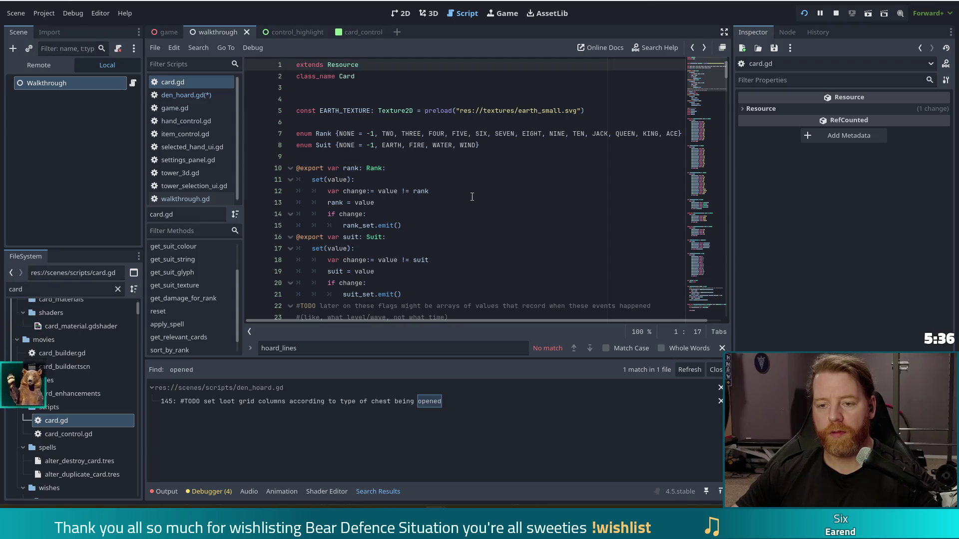
left_click(692, 48)
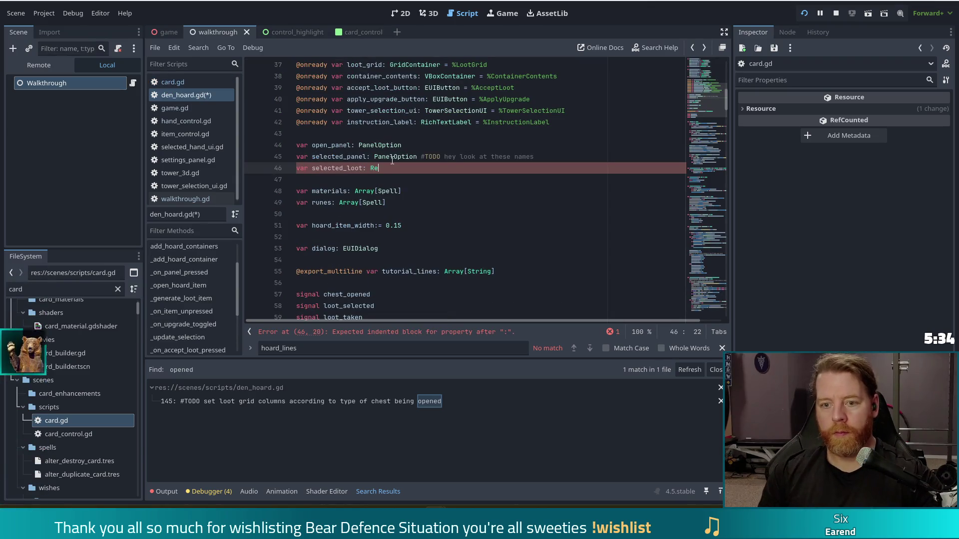
type("rray")
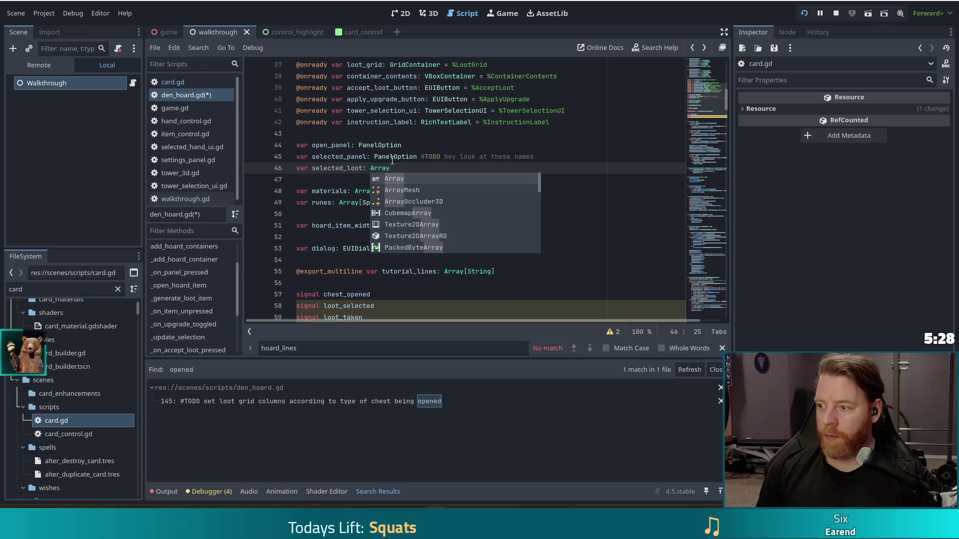
type("[Res")
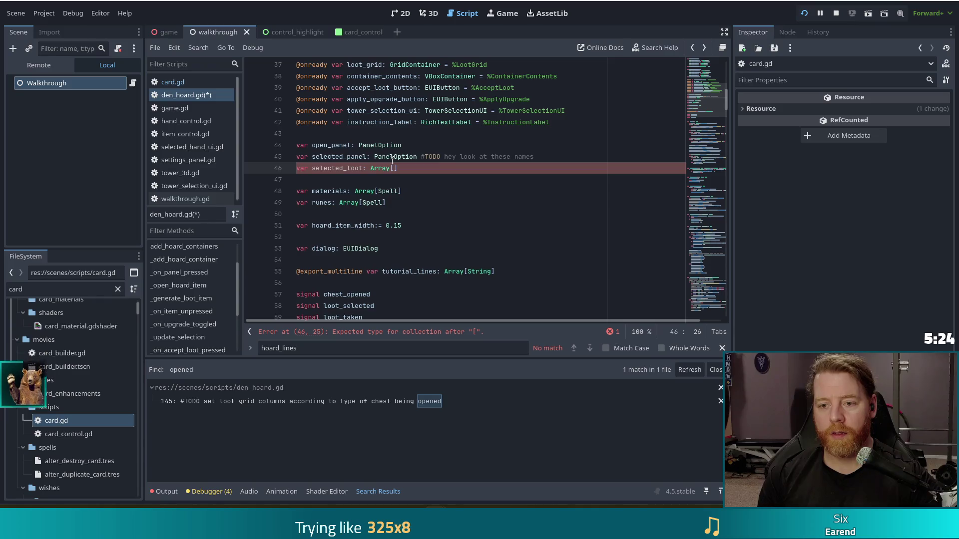
type("ou")
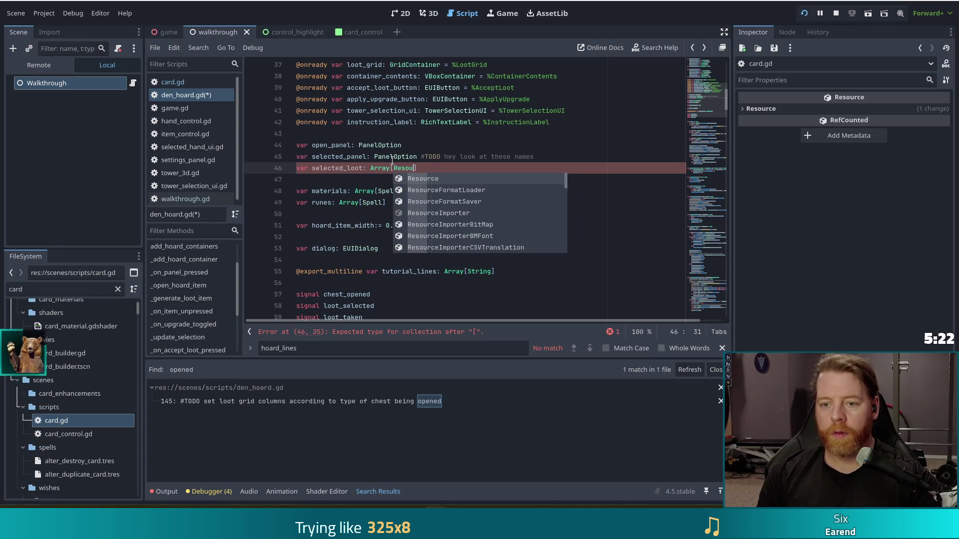
type("rce")
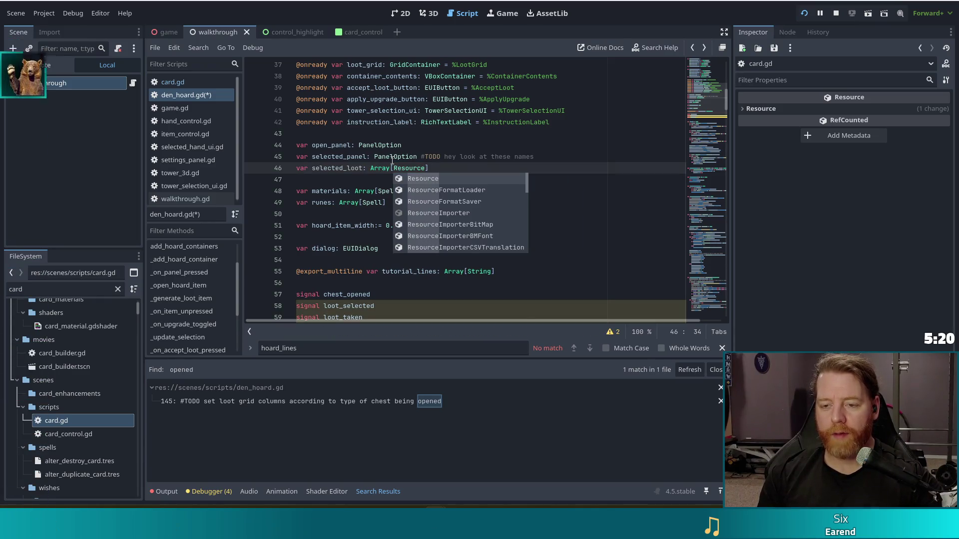
Save den_hoard.gd with selected_loot: Array[Resource] and stop the running game.
key("ctrl+s")
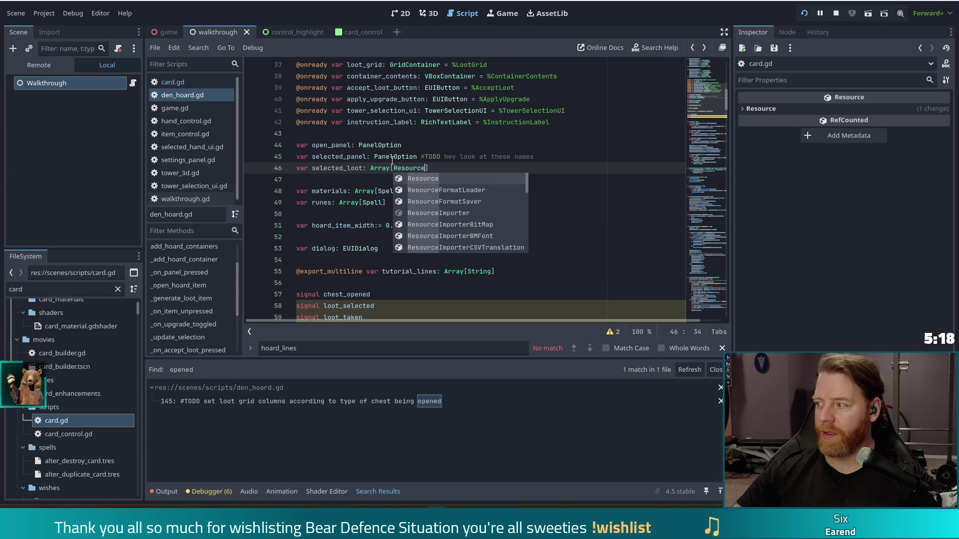
left_click(837, 16)
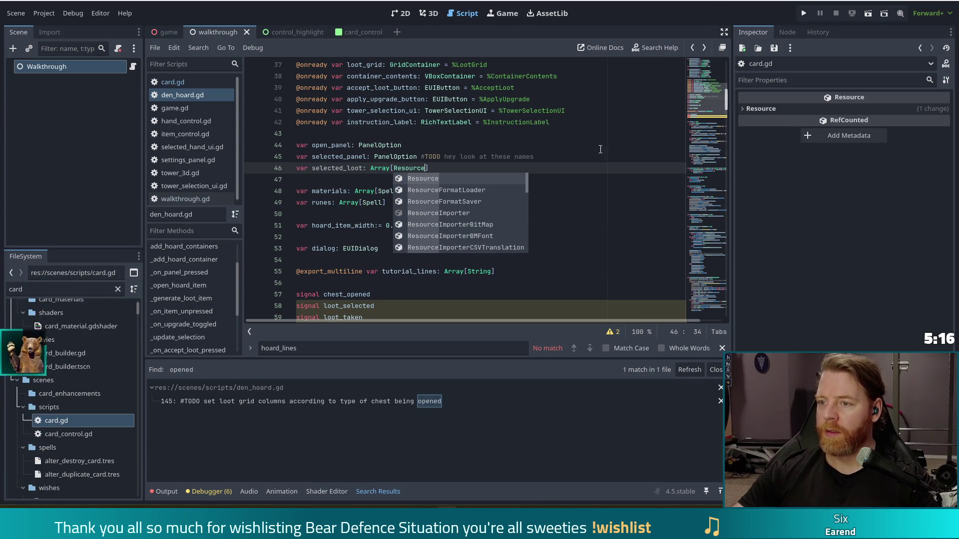
left_click(546, 159)
Relaunch the project and start a New Game from the title menu.
left_click(804, 13)
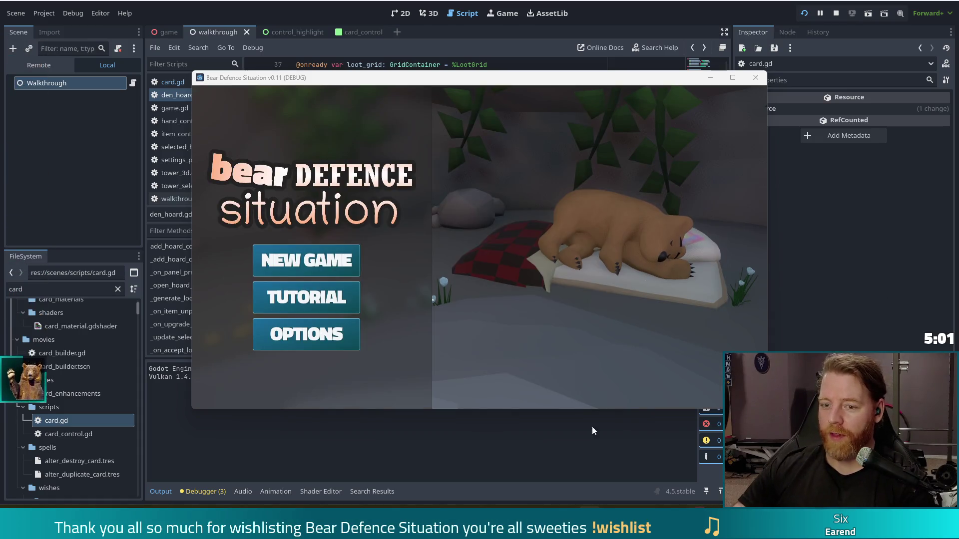
left_click(306, 260)
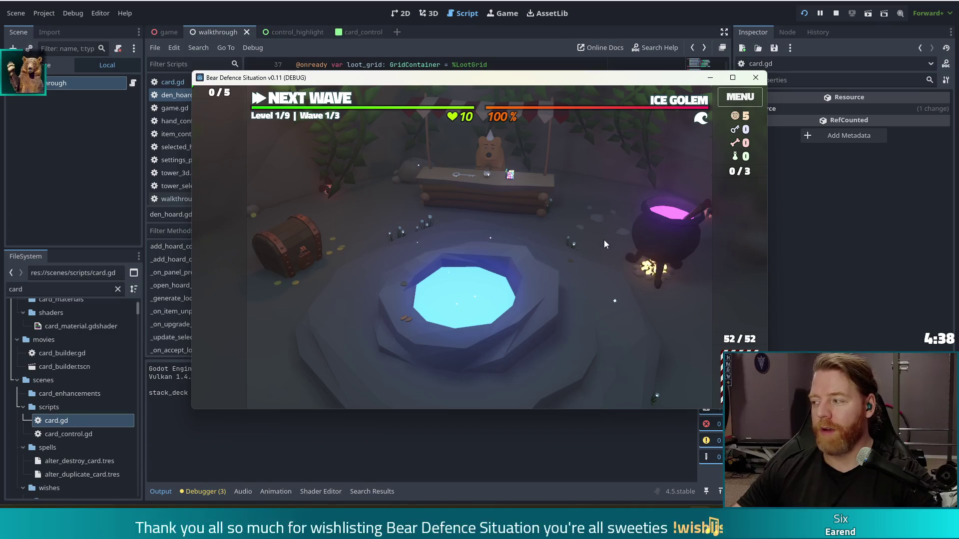
Buy the Key for 5 gold from the bear's shop and close the shop.
left_click(571, 236)
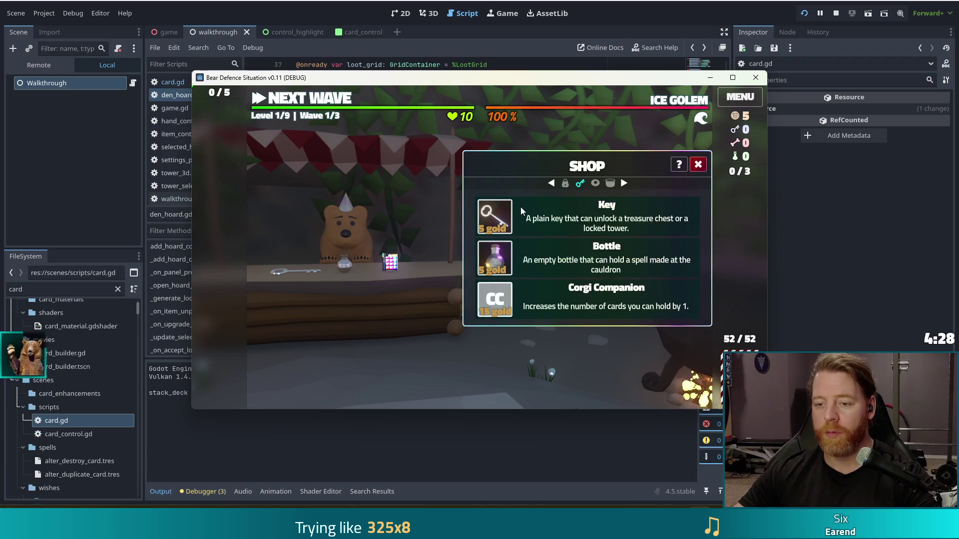
left_click(483, 223)
left_click(358, 234)
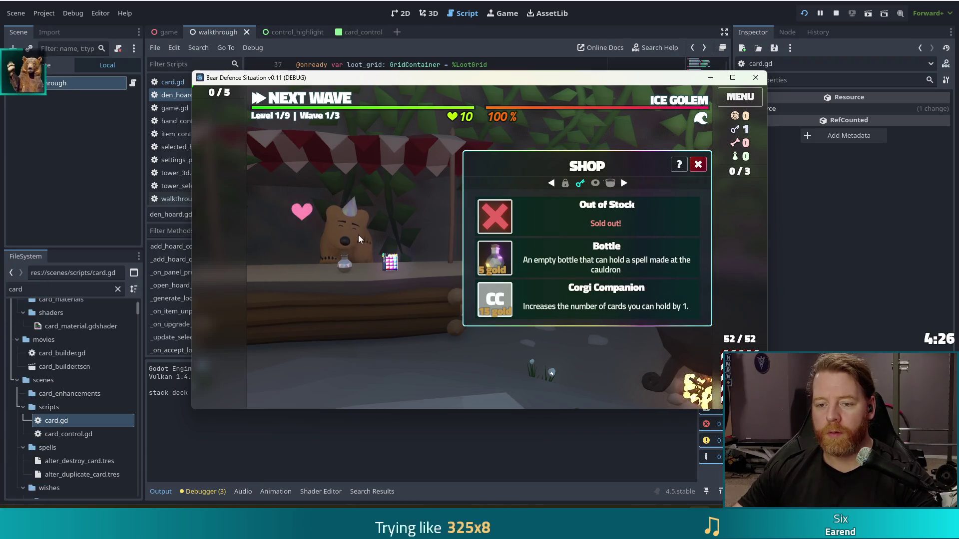
left_click(698, 164)
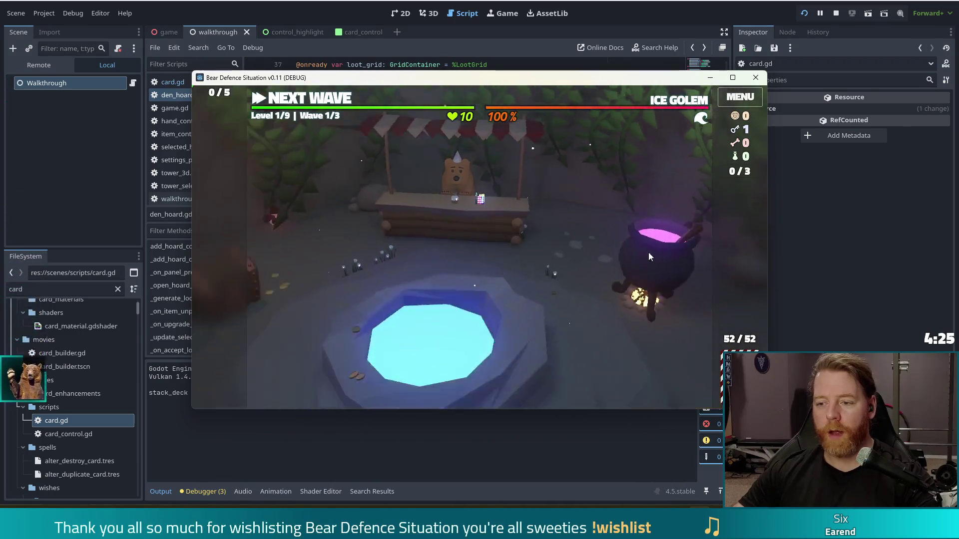
Check the cauldron and the wishing well, then start the next wave.
left_click(669, 229)
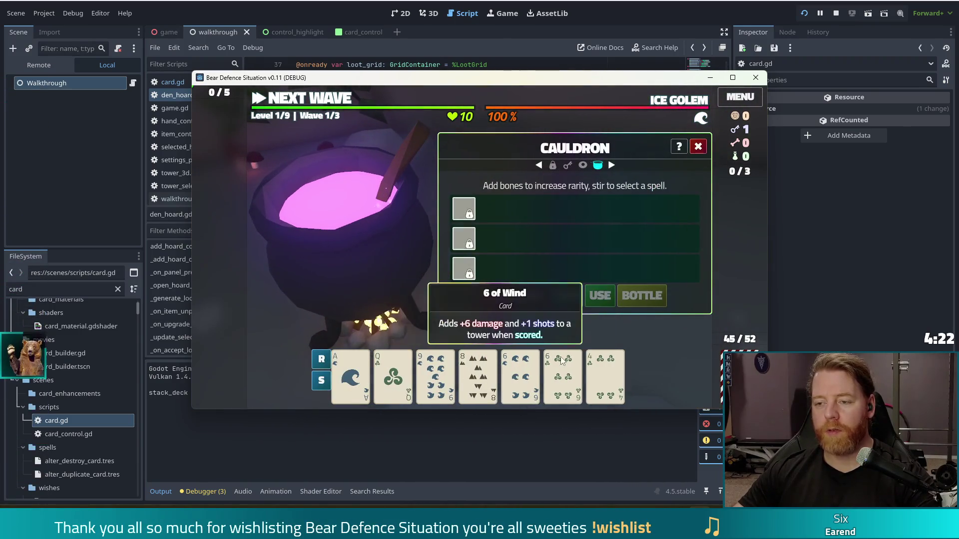
left_click(697, 148)
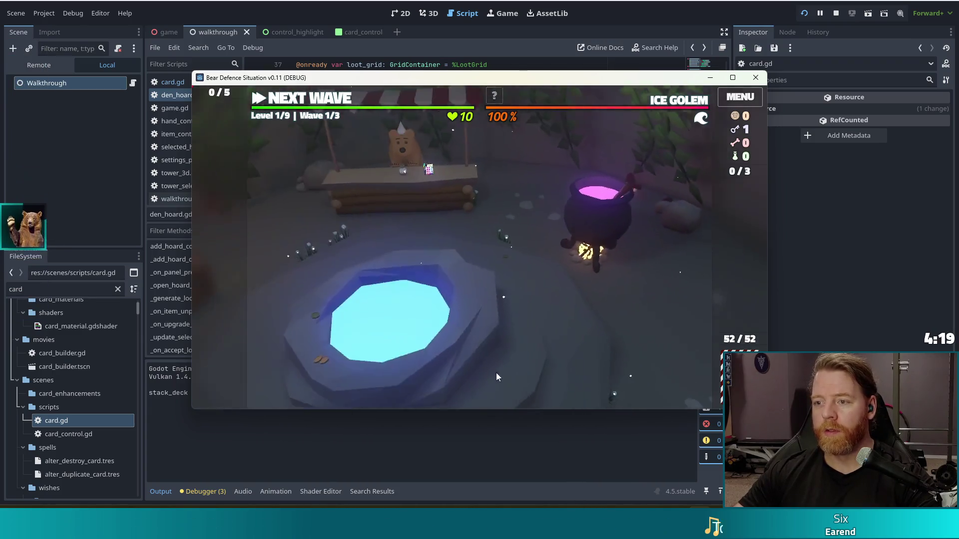
left_click(496, 374)
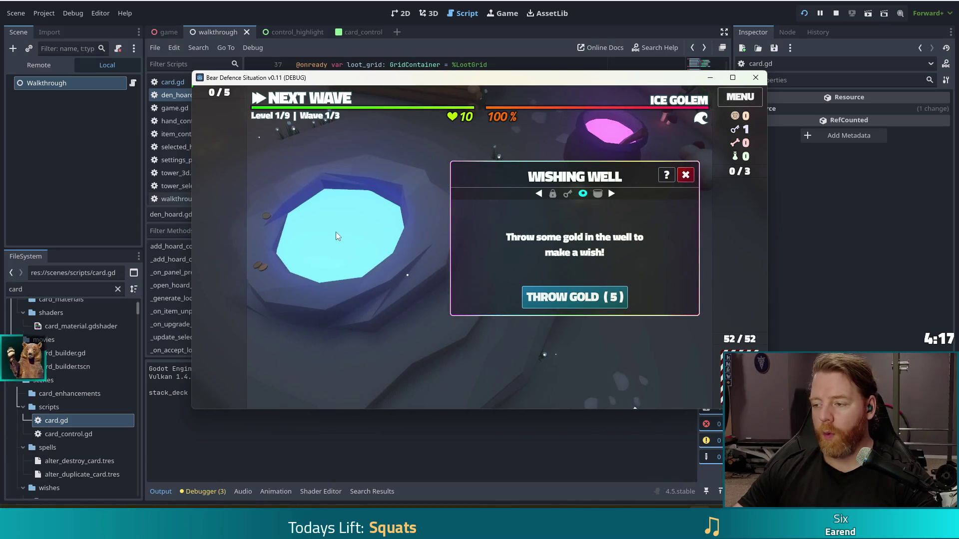
left_click(687, 178)
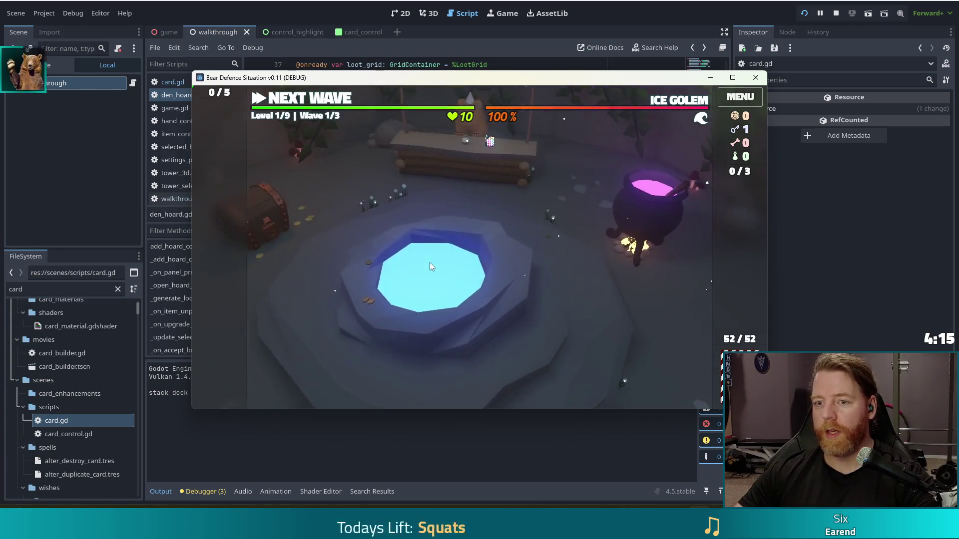
left_click(308, 101)
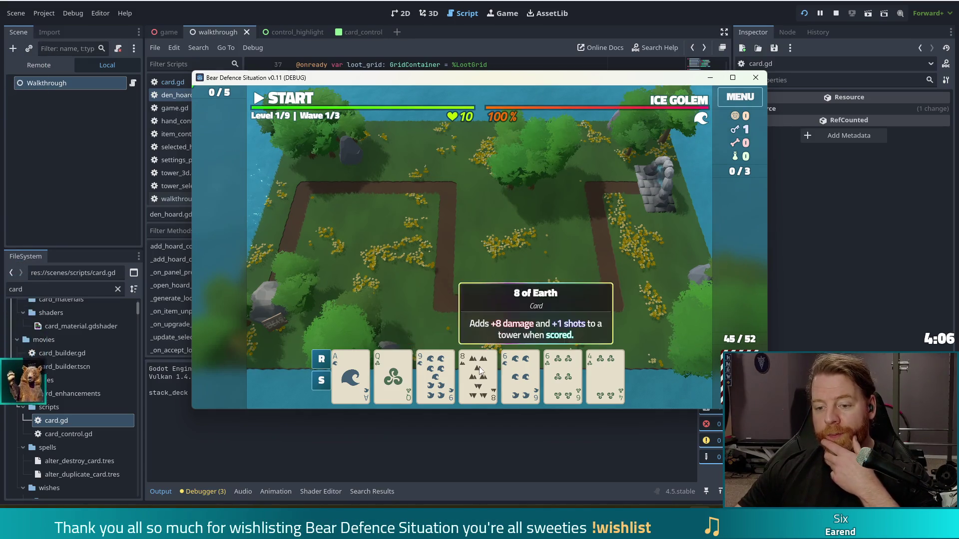
Discard the 9, select both Aces and both 6s for Two Pair, and unlock the fire tower with the key.
left_click(435, 374)
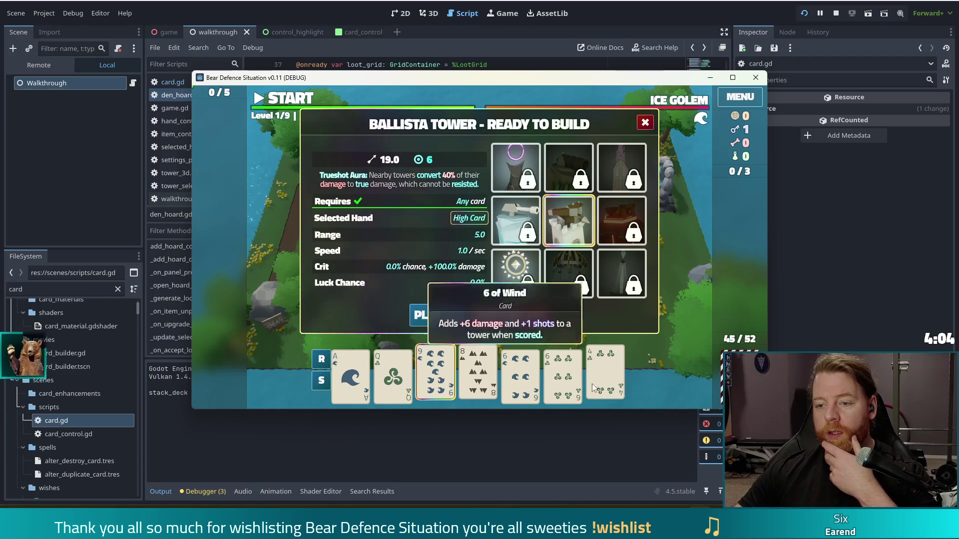
left_click(535, 319)
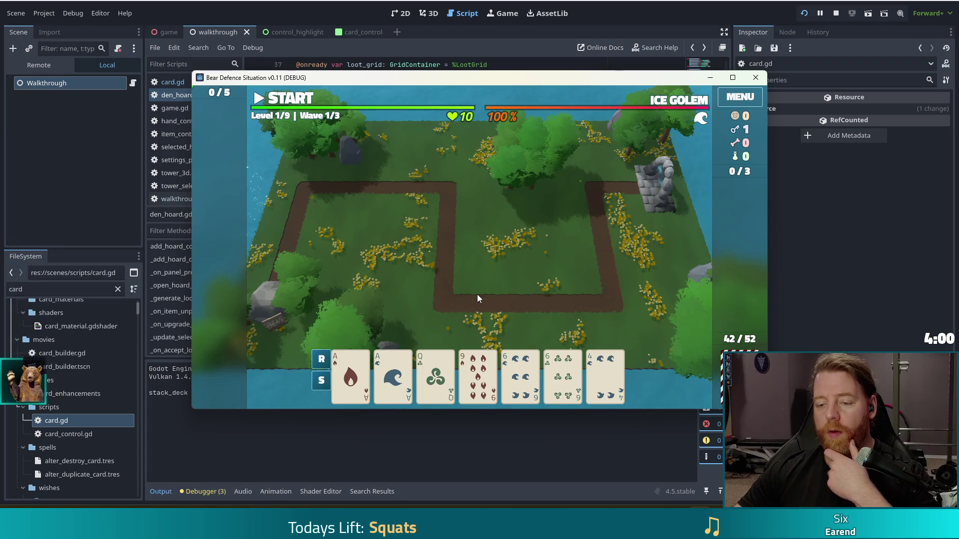
left_click(350, 372)
left_click(393, 372)
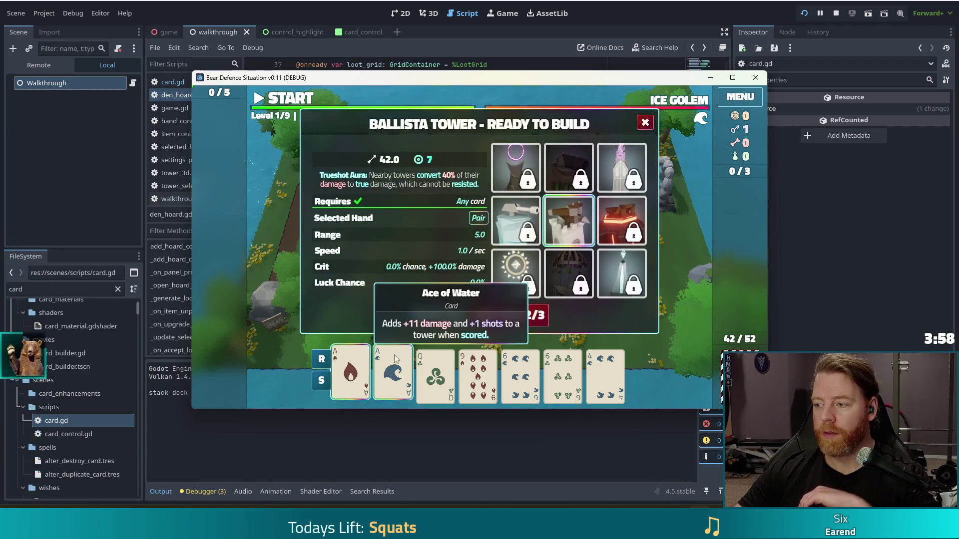
left_click(532, 376)
left_click(558, 369)
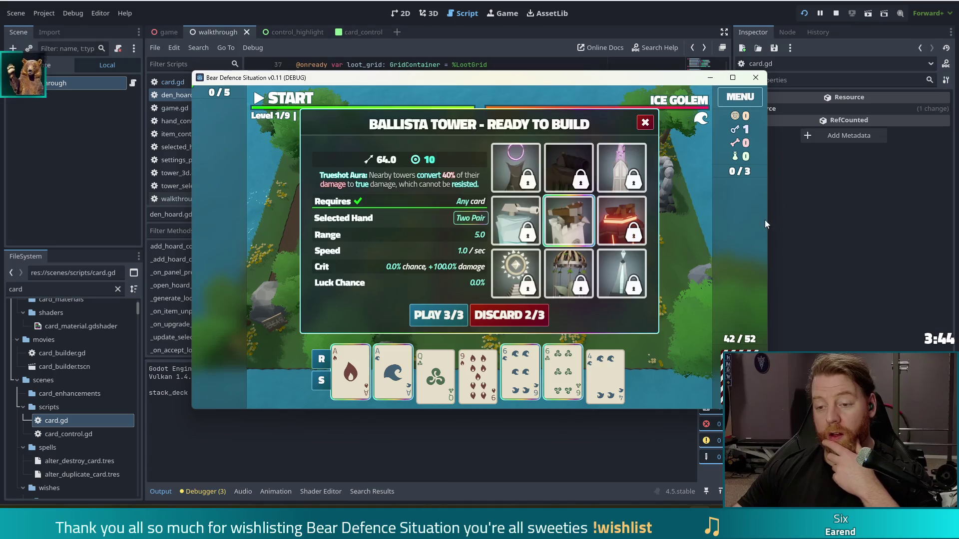
left_click(637, 236)
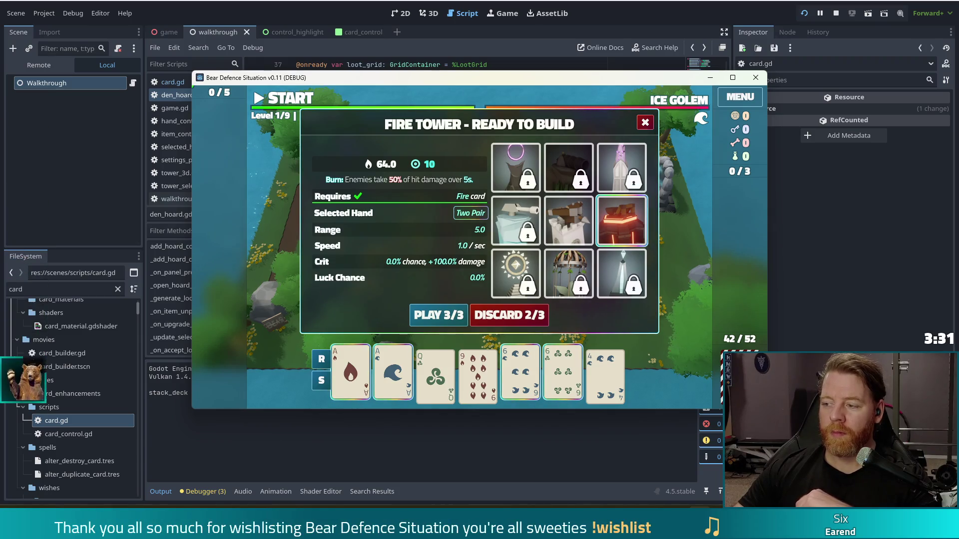
Place the fire tower inside the path loop and select Queen of Fire, Queen of Wind, Jack of Fire and Jack of Water.
left_click(465, 310)
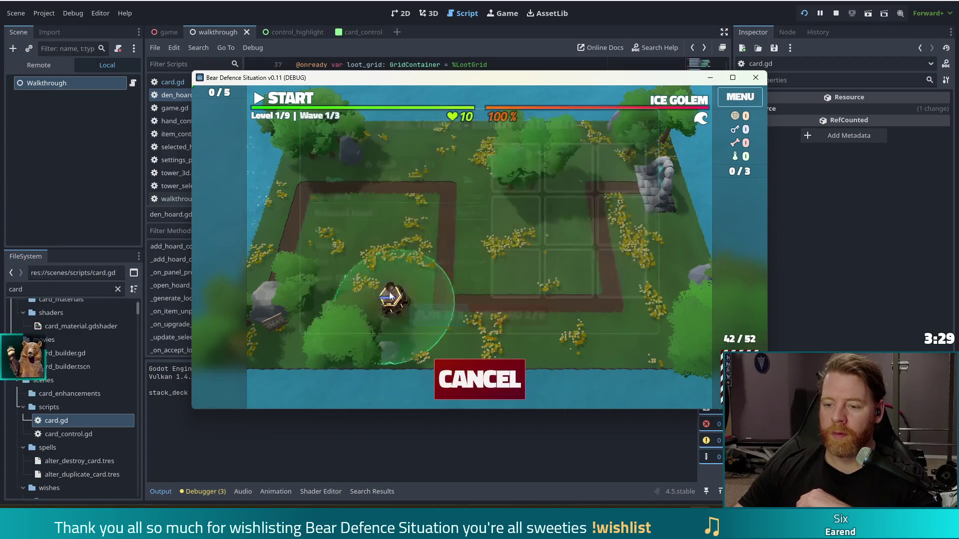
left_click(569, 265)
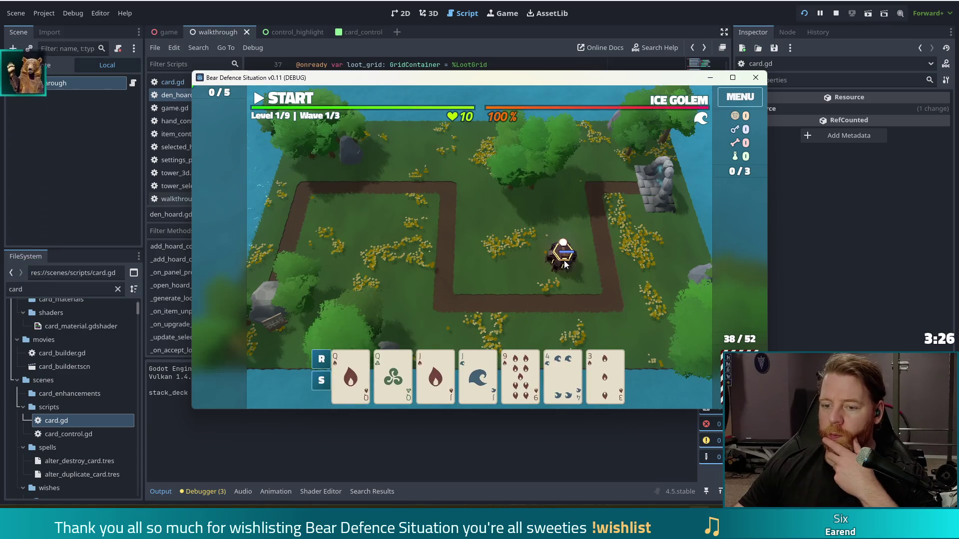
left_click(350, 375)
left_click(394, 375)
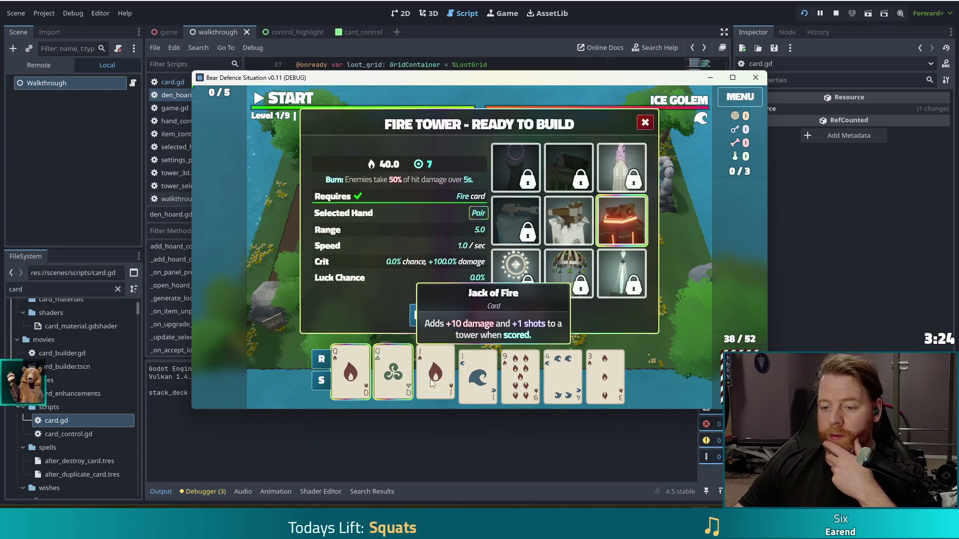
left_click(436, 375)
left_click(478, 376)
Build a Ballista Tower from those cards at the map centre.
mouse_move(619, 223)
mouse_move(575, 218)
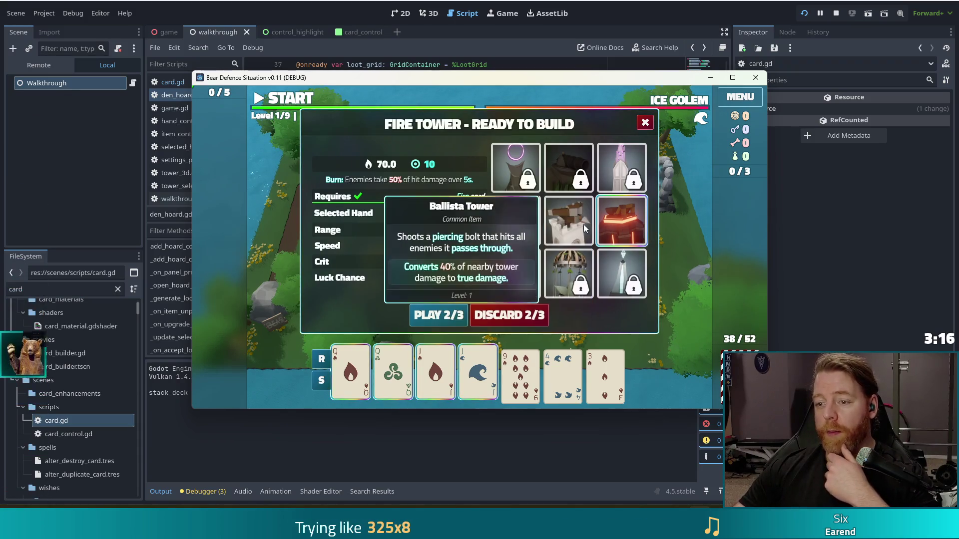
left_click(574, 222)
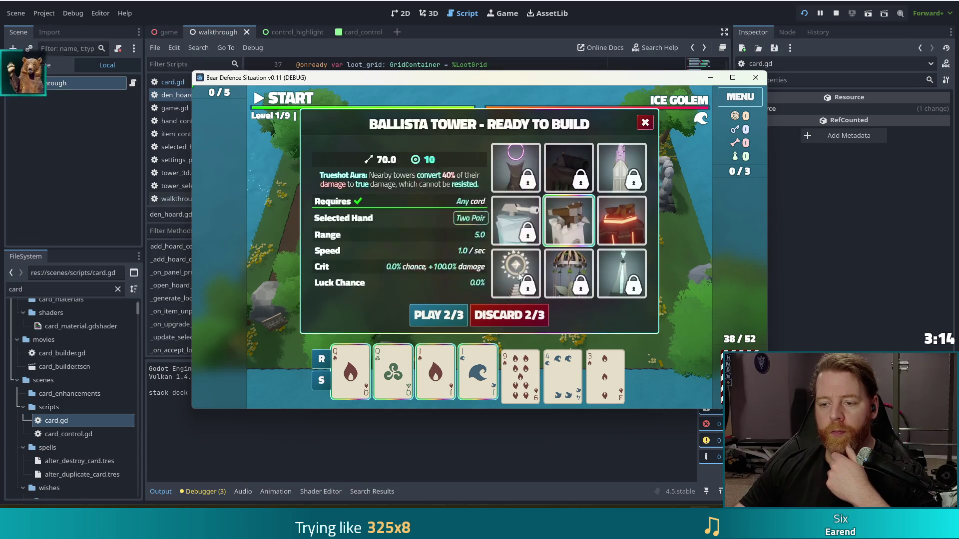
left_click(438, 315)
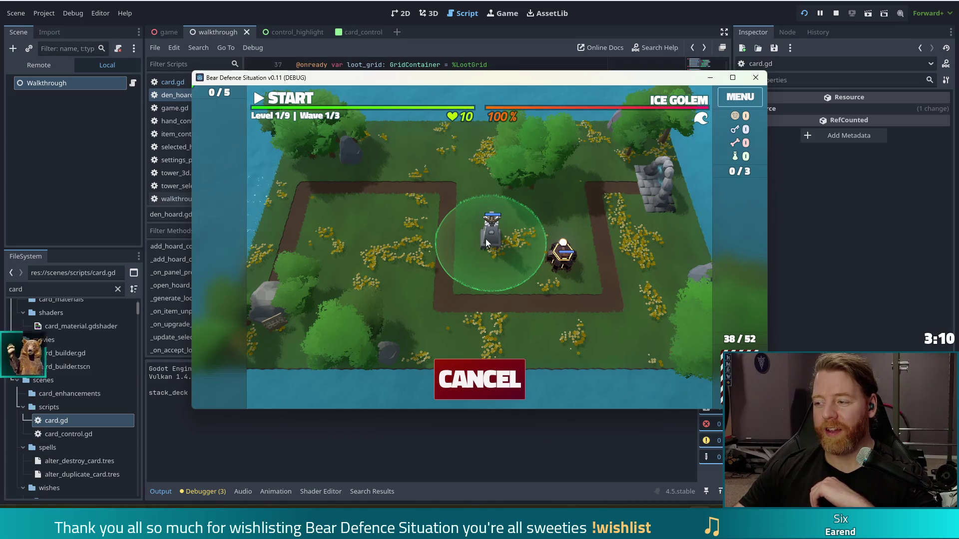
left_click(483, 256)
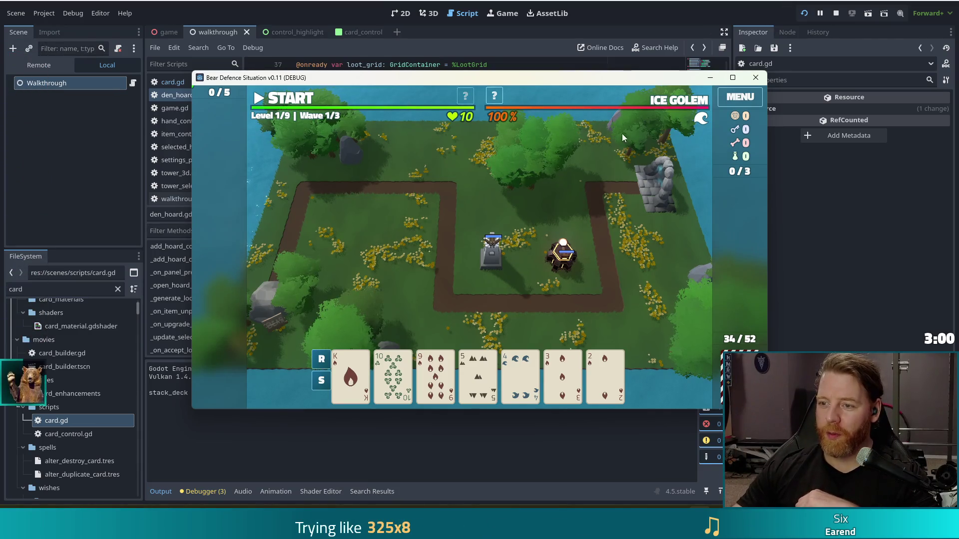
Dismiss the Level 1 wave overview, then discard a 5 and the 5 of Fire in two redraws.
mouse_move(683, 103)
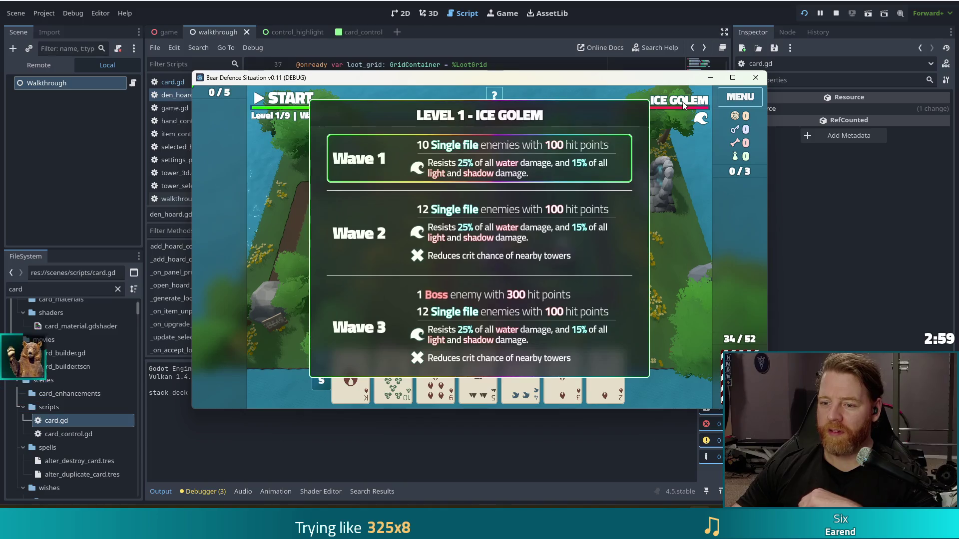
left_click(561, 269)
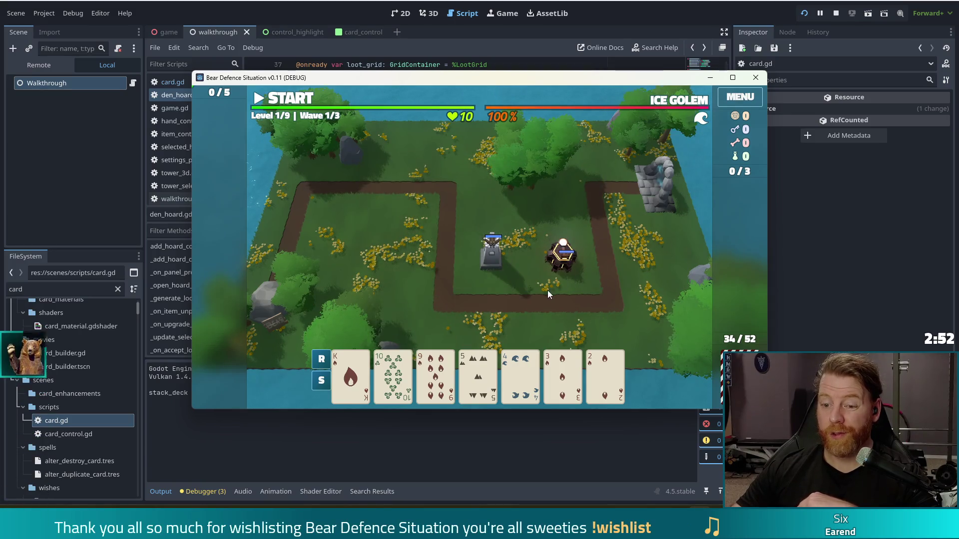
mouse_move(616, 385)
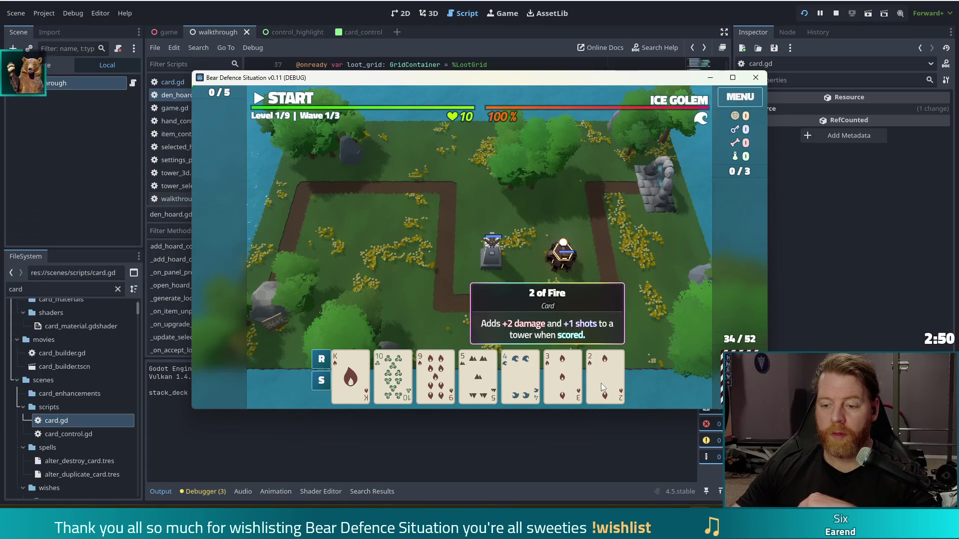
left_click(478, 374)
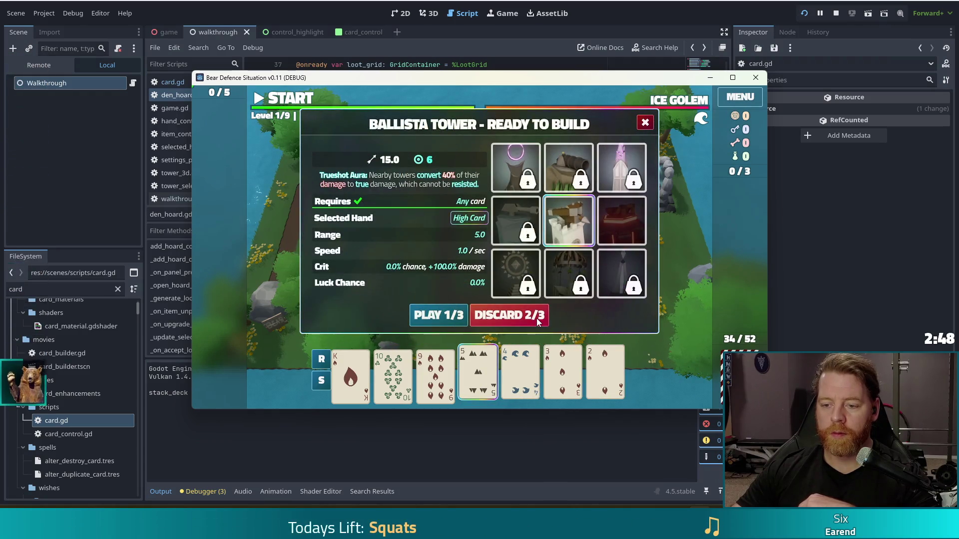
left_click(538, 322)
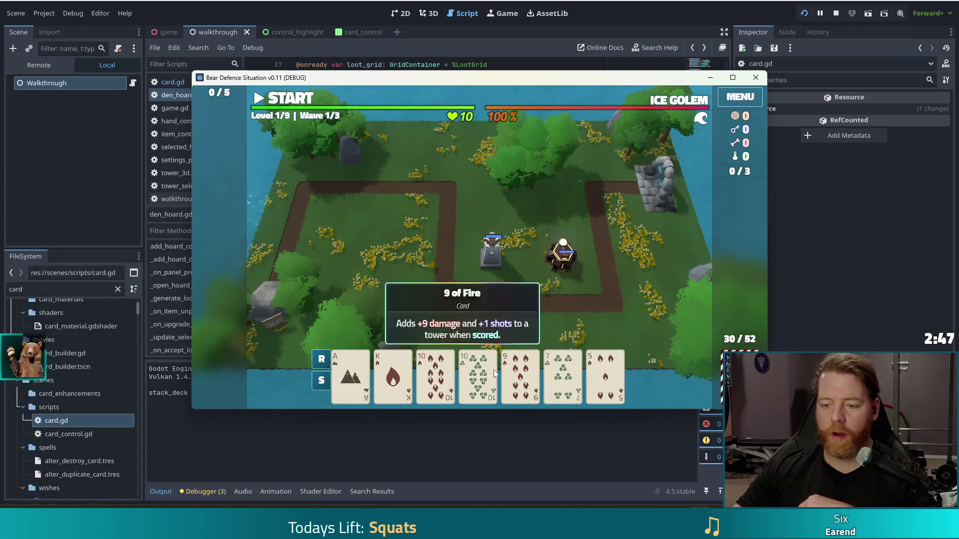
left_click(561, 374)
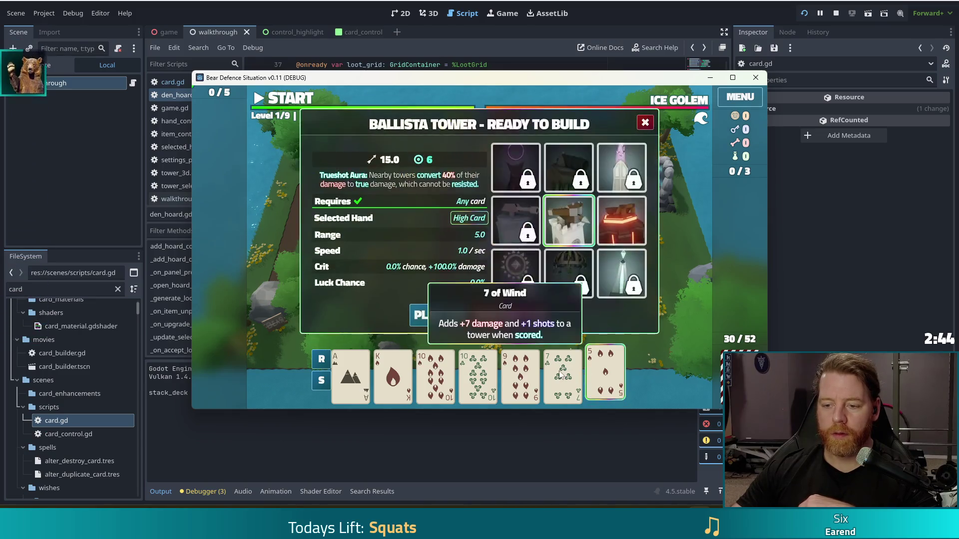
left_click(527, 320)
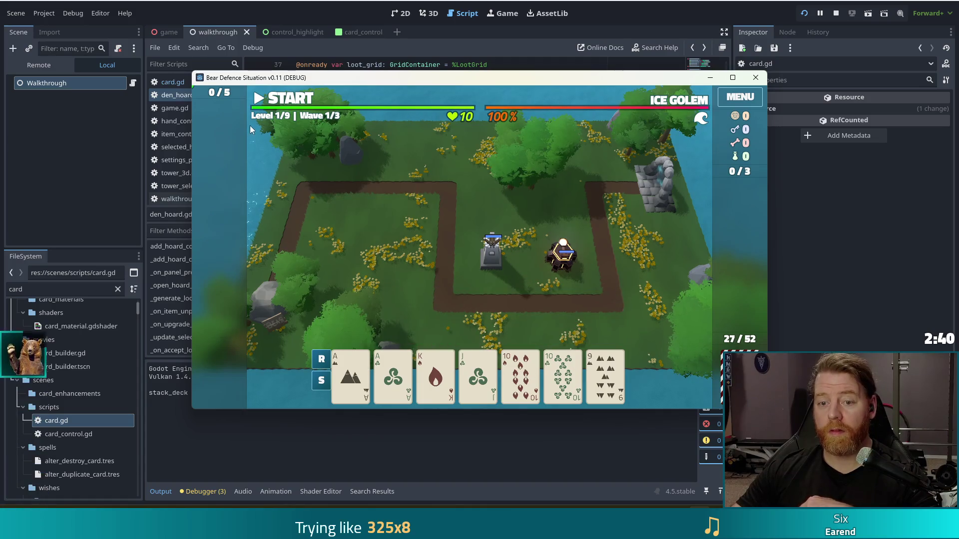
Start wave 1, pause, and play aces and tens as Two Pair for a Fire Tower by the top-right ruins, then resume.
left_click(287, 99)
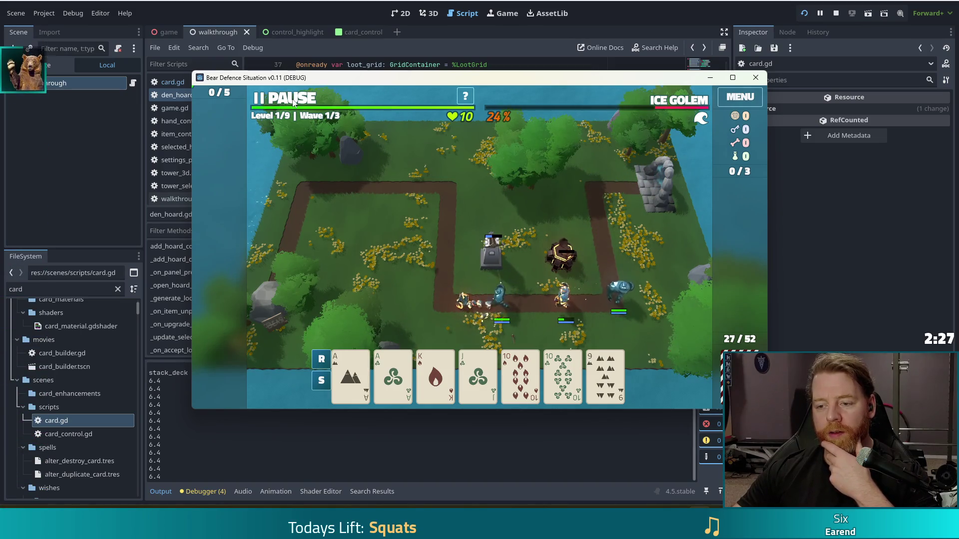
key("space")
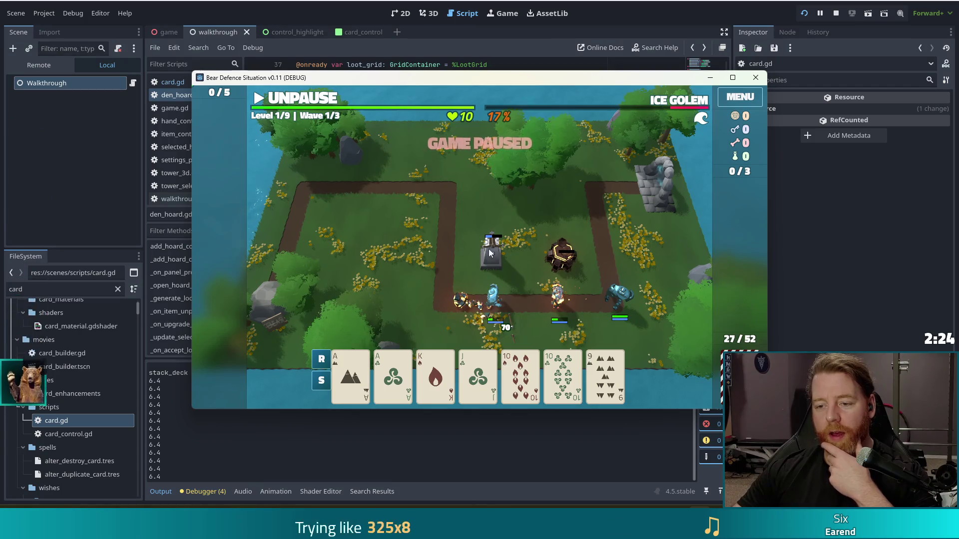
left_click(350, 377)
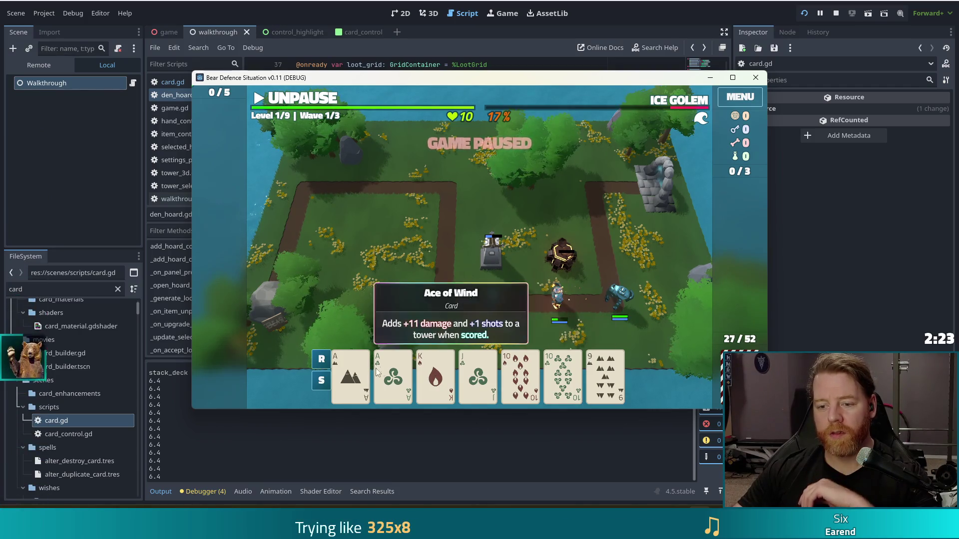
left_click(393, 377)
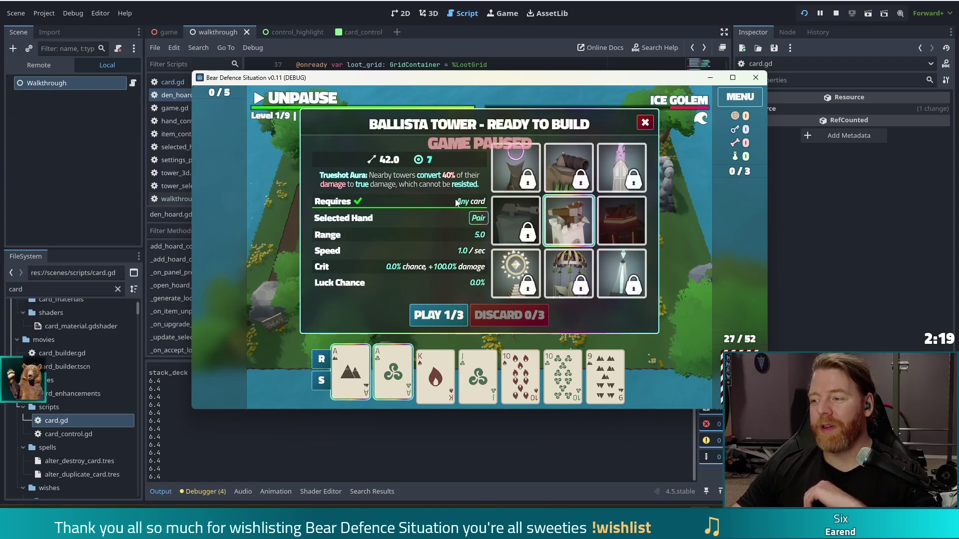
left_click(520, 374)
left_click(562, 375)
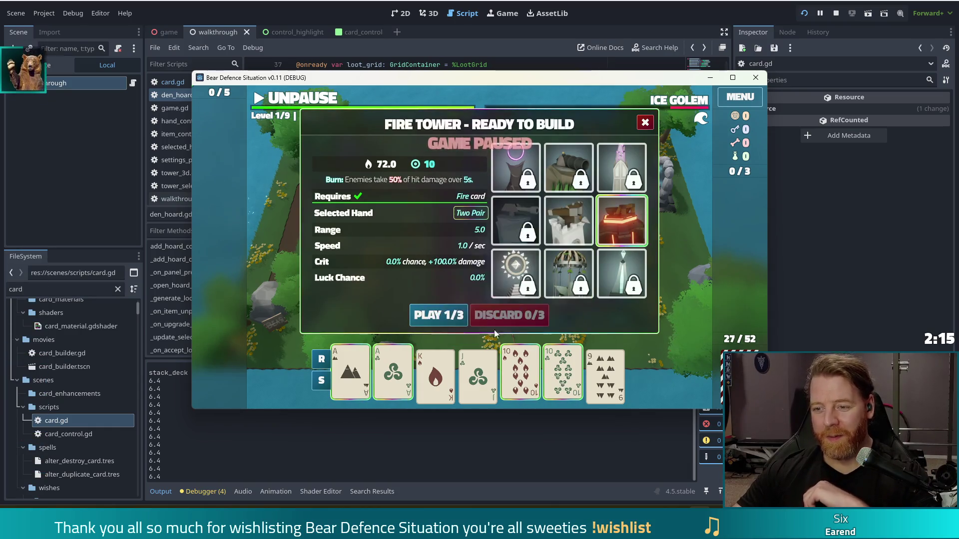
left_click(445, 316)
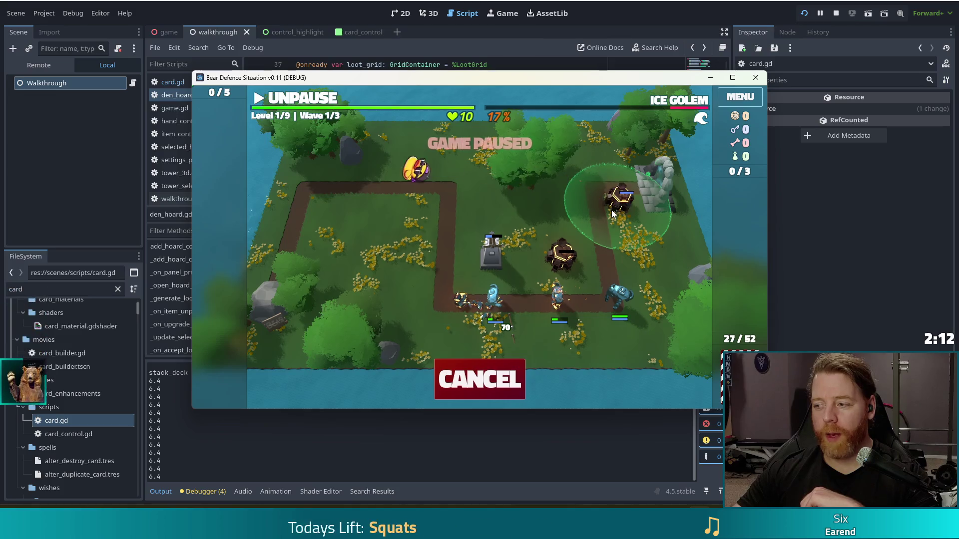
left_click(620, 200)
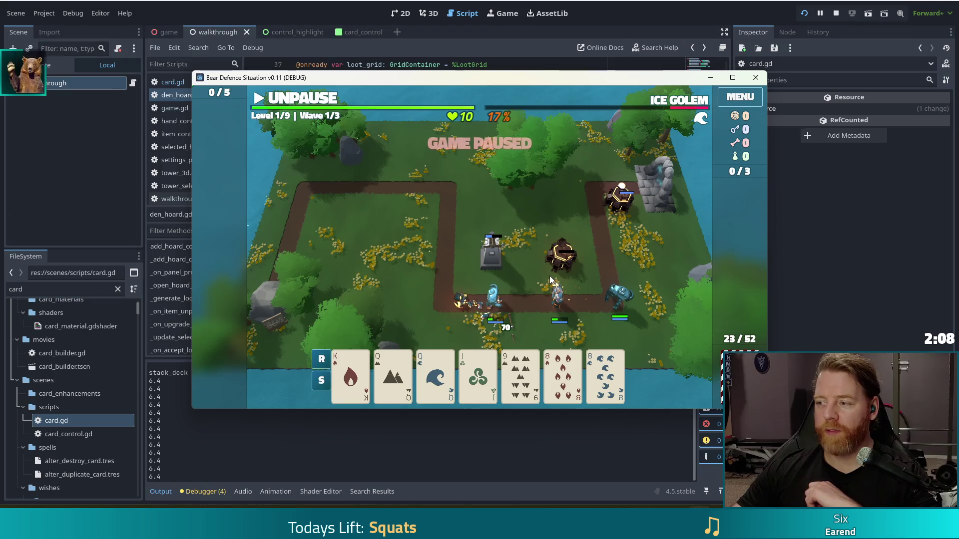
left_click(300, 98)
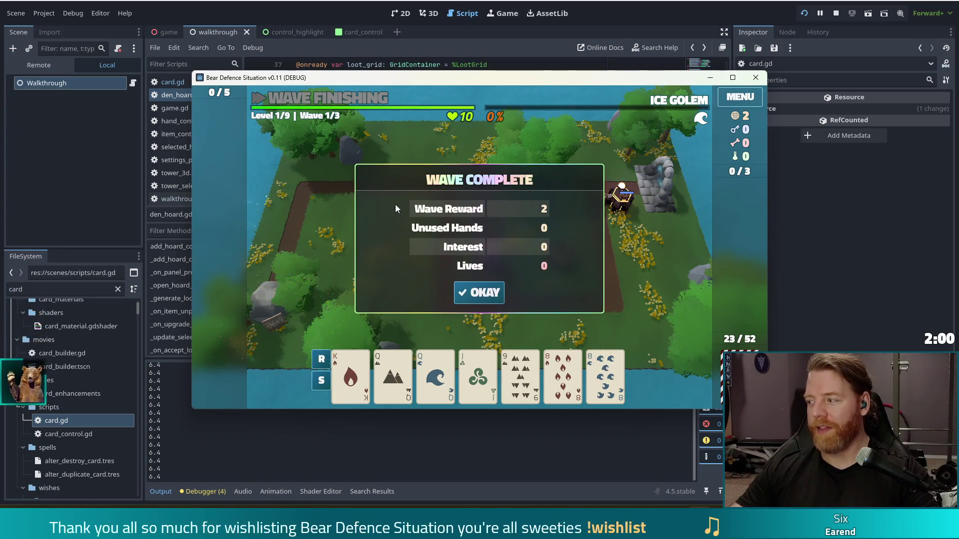
Accept the wave reward and play queens and eights as Two Pair for a Fire Tower below the ballista.
left_click(483, 296)
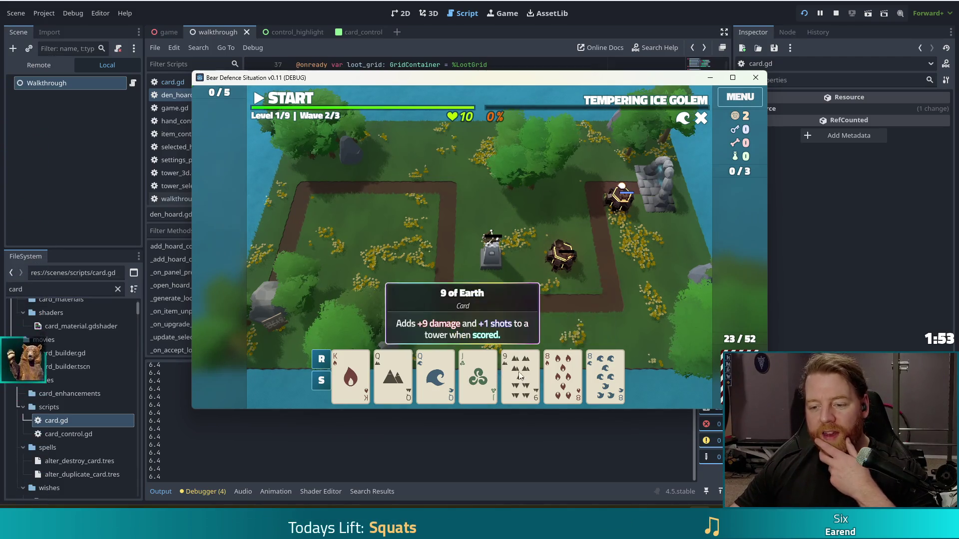
left_click(393, 374)
left_click(435, 374)
left_click(562, 374)
left_click(605, 374)
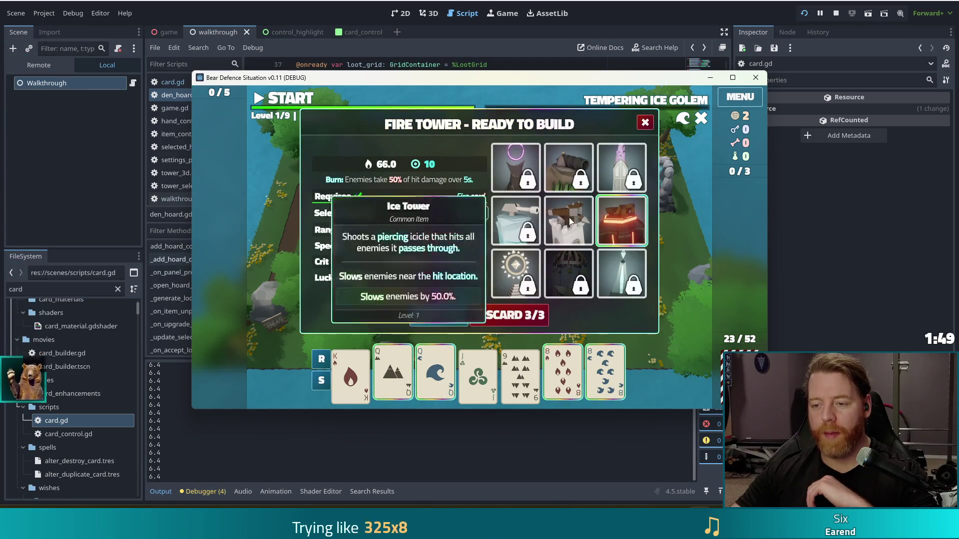
left_click(438, 314)
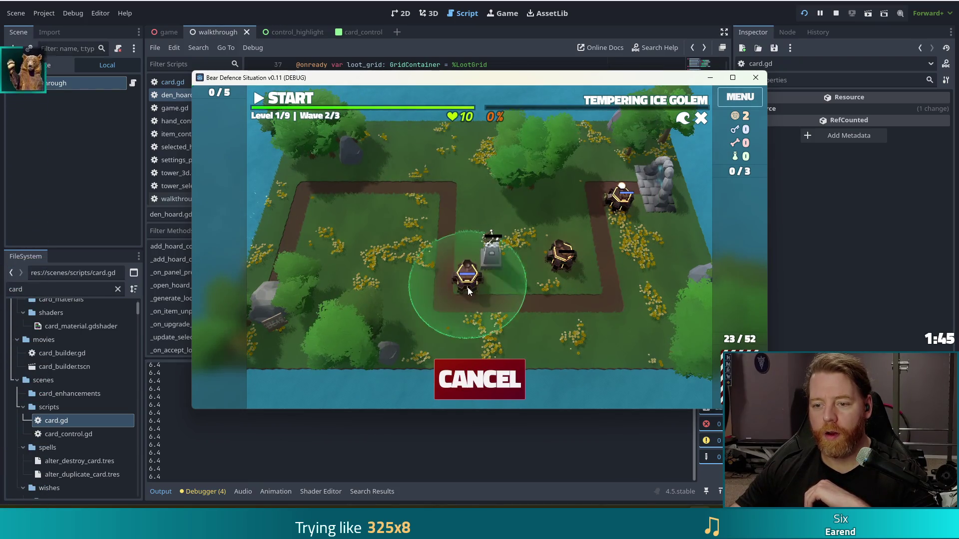
left_click(465, 281)
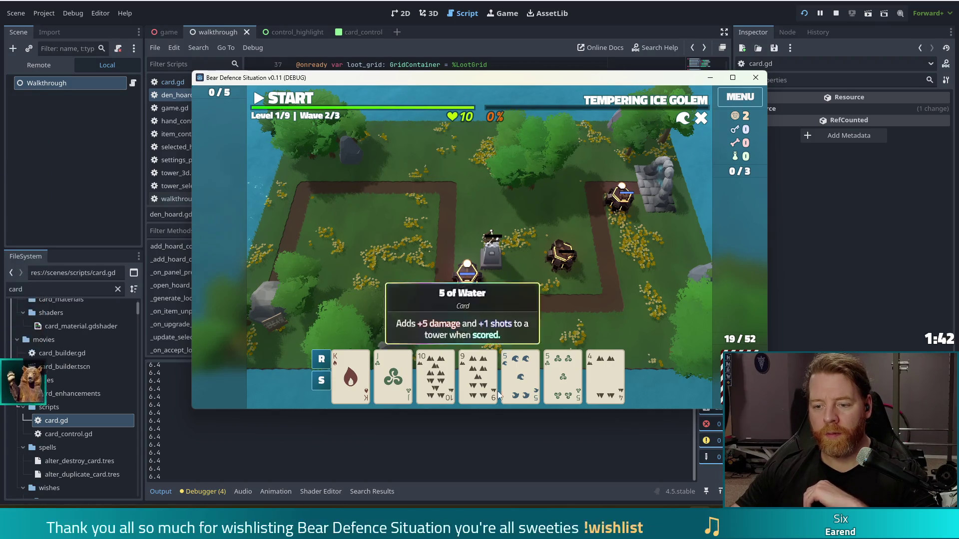
Discard the pair of 5s, then the 3 and 2 of Water.
left_click(465, 306)
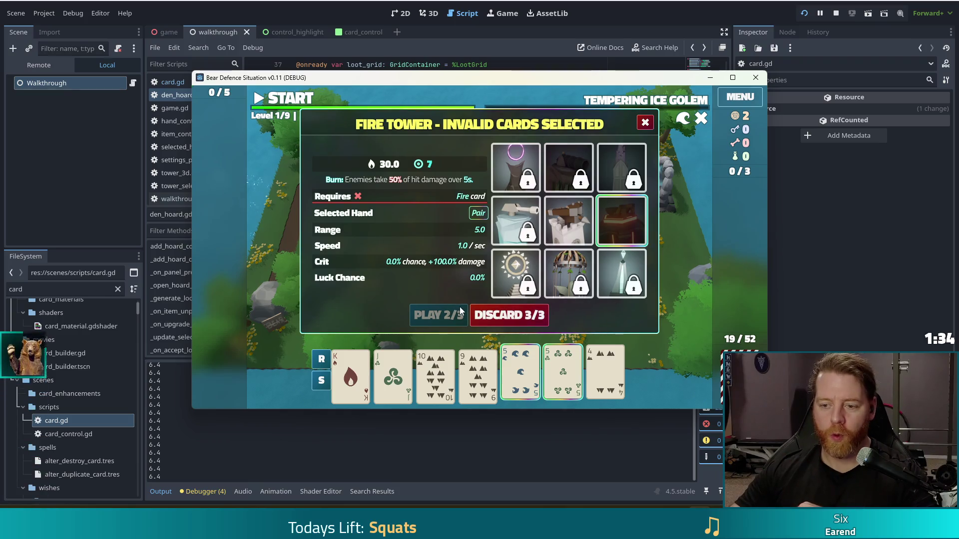
left_click(510, 317)
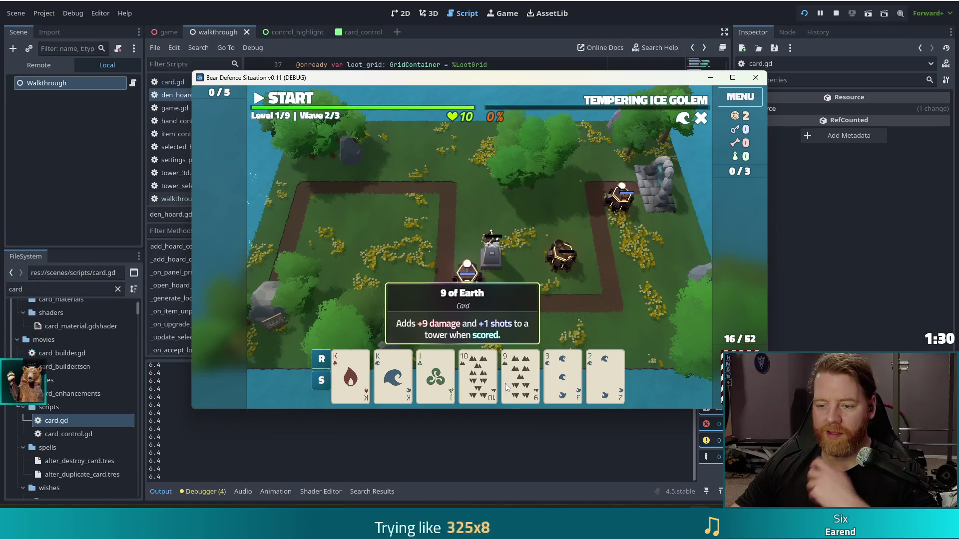
left_click(558, 383)
left_click(606, 383)
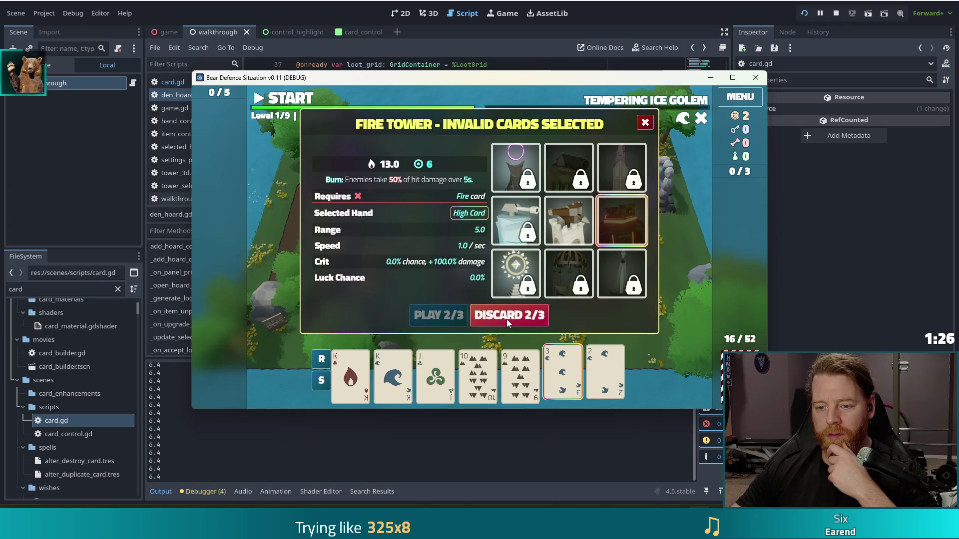
left_click(506, 319)
Play the J-10-9-8-7 straight as a Ballista Tower beside the path's right bend.
left_click(564, 384)
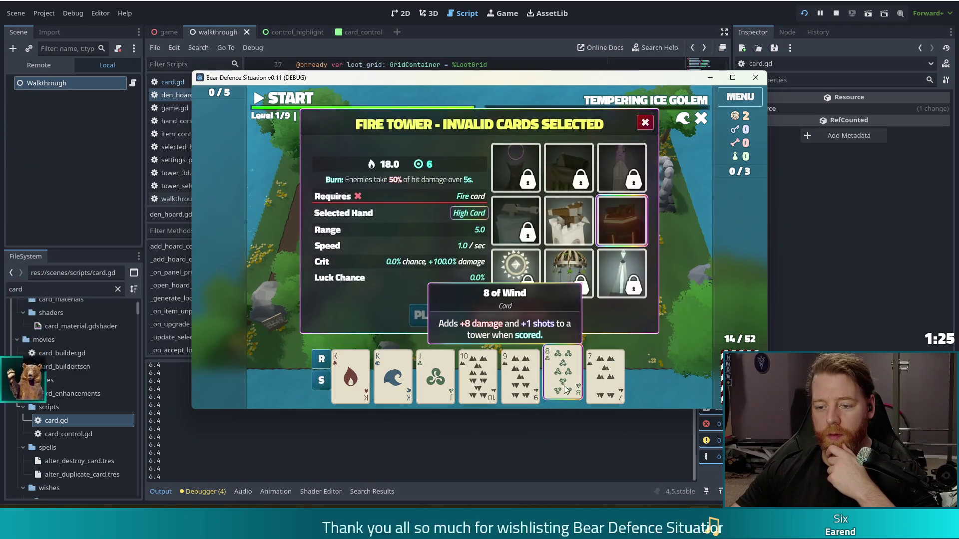
left_click(520, 380)
left_click(478, 380)
left_click(436, 380)
left_click(605, 379)
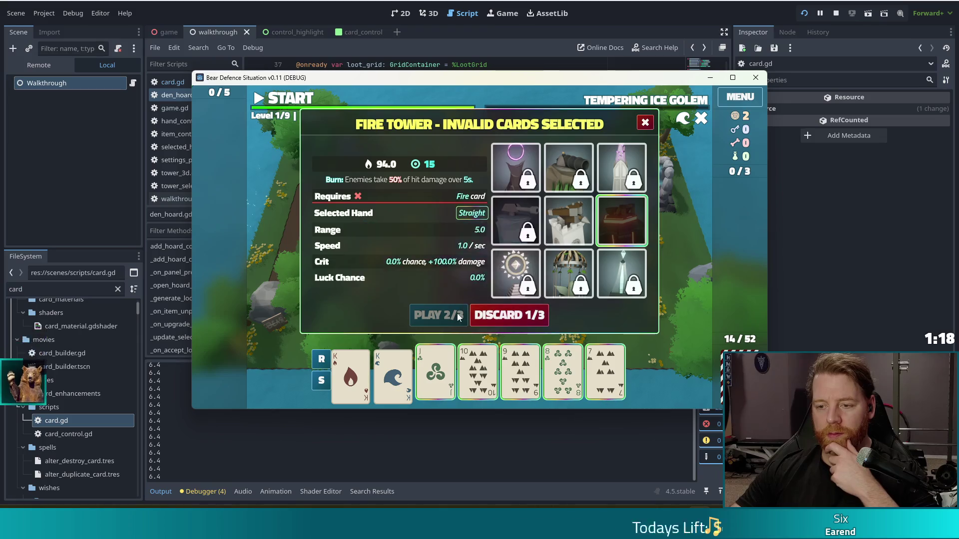
left_click(570, 232)
left_click(437, 315)
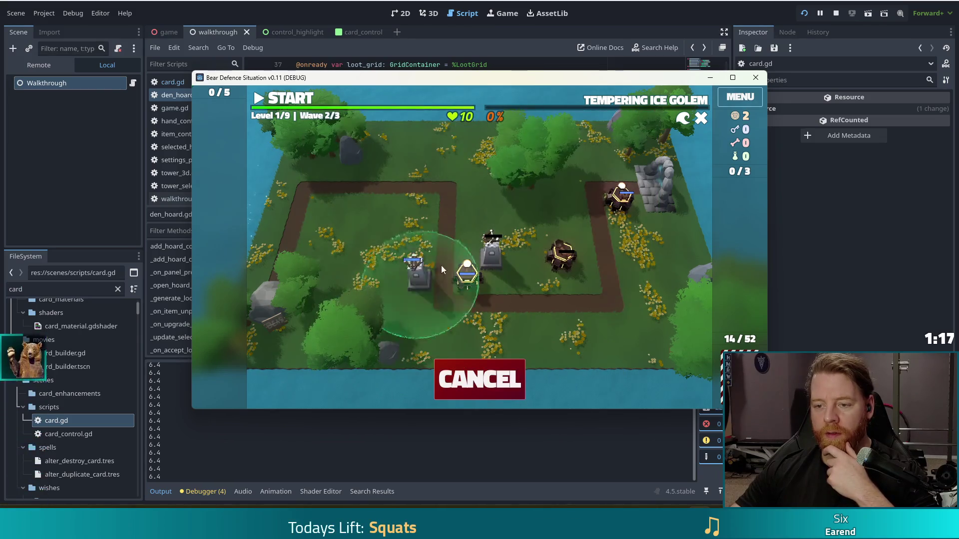
left_click(574, 275)
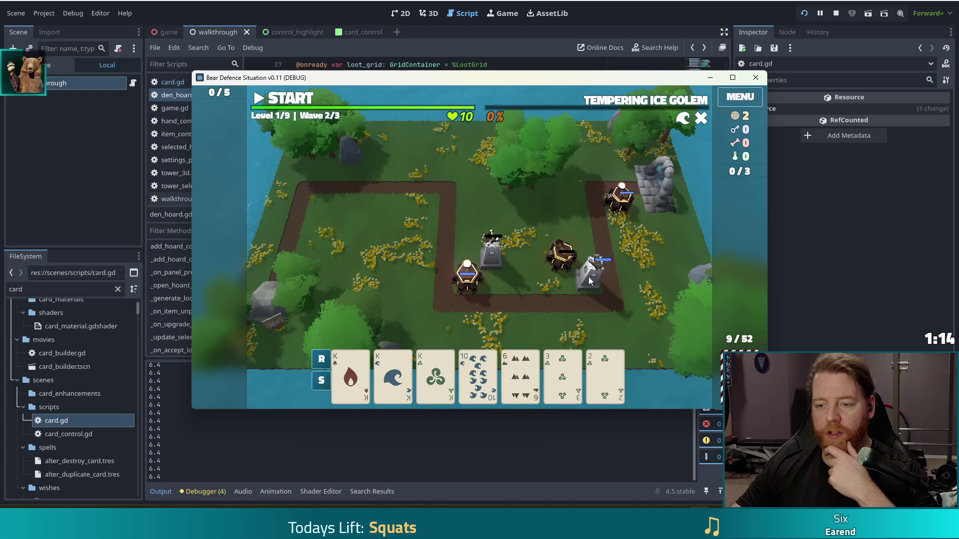
Discard the 2, 3 and 6 low cards, leaving the 6 of Fire unselected.
left_click(595, 368)
left_click(561, 378)
left_click(519, 378)
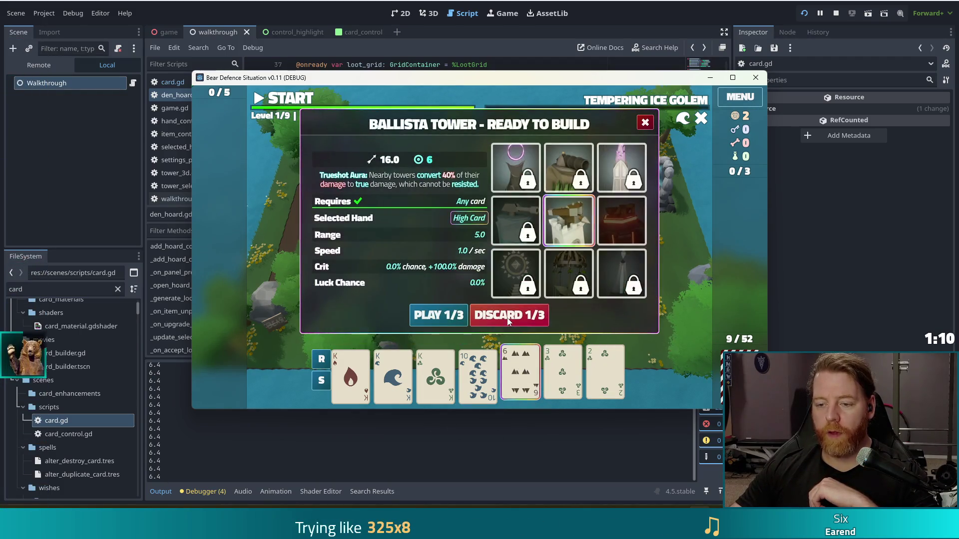
left_click(513, 316)
left_click(519, 378)
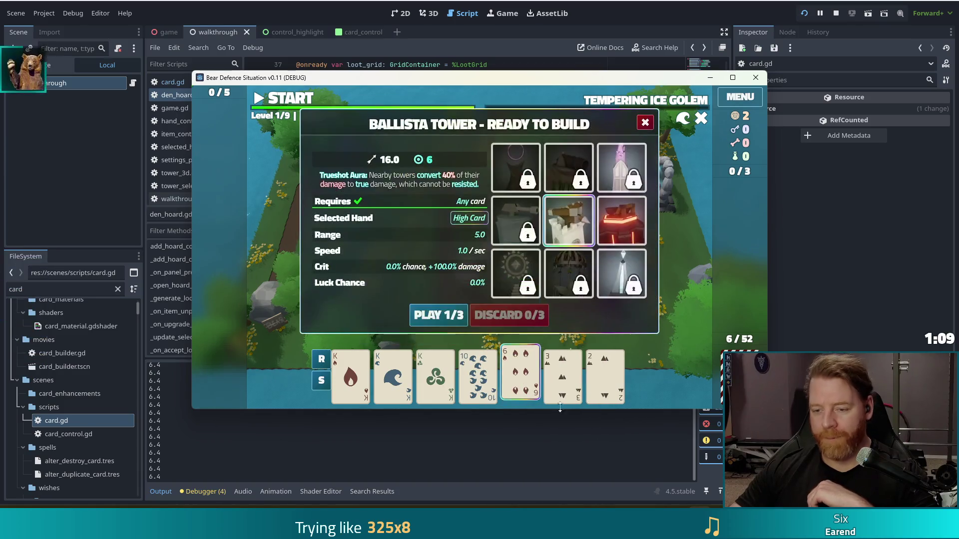
left_click(520, 378)
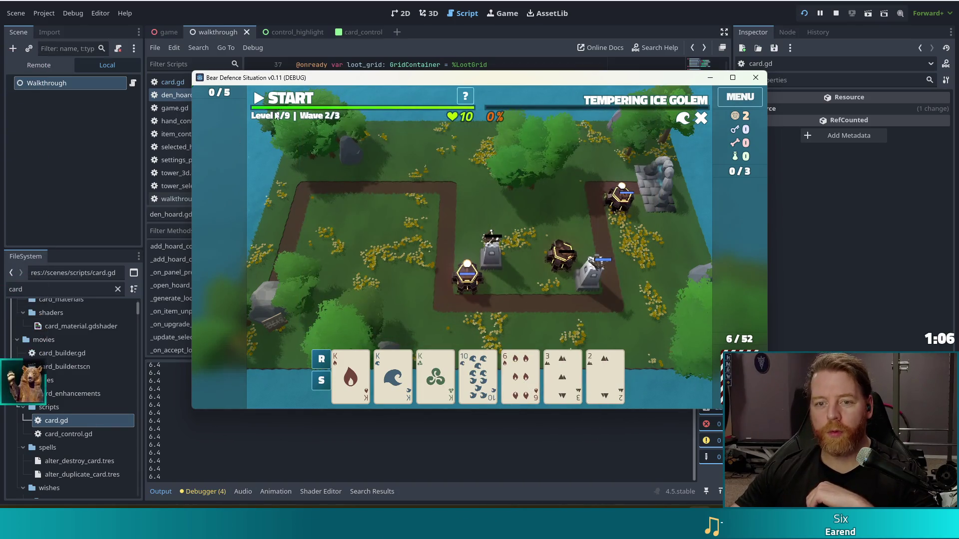
Start wave 2 and inspect the Ballista Tower details and Fire Tower range.
left_click(285, 98)
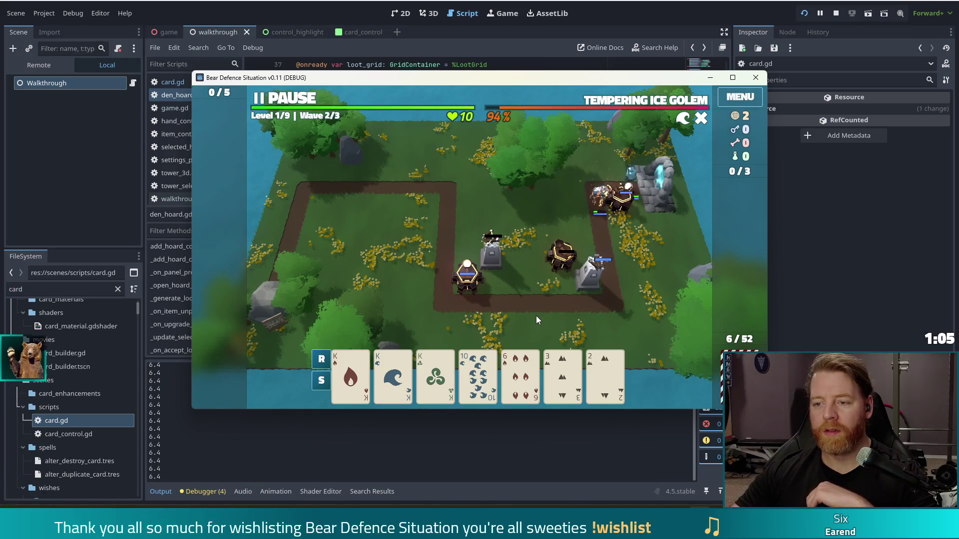
left_click(585, 281)
left_click(660, 280)
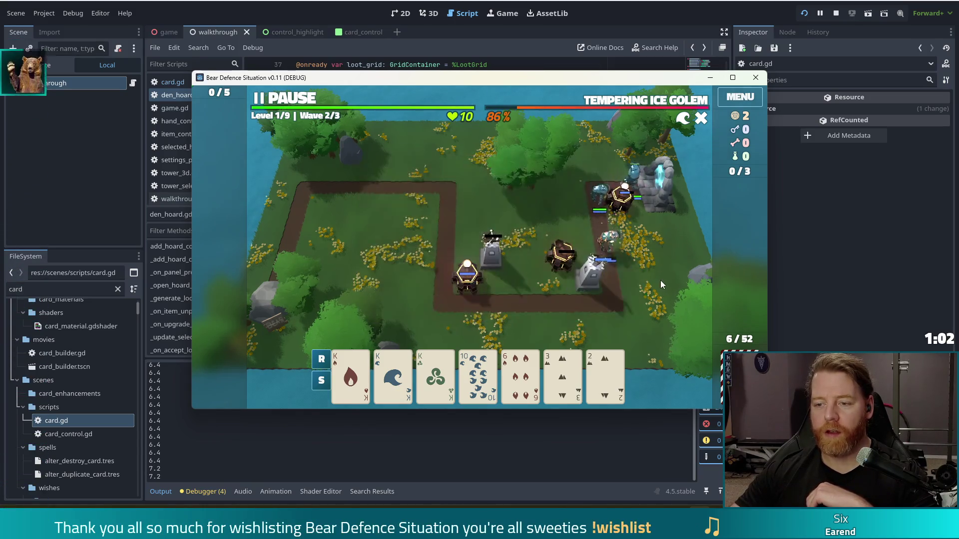
left_click(467, 273)
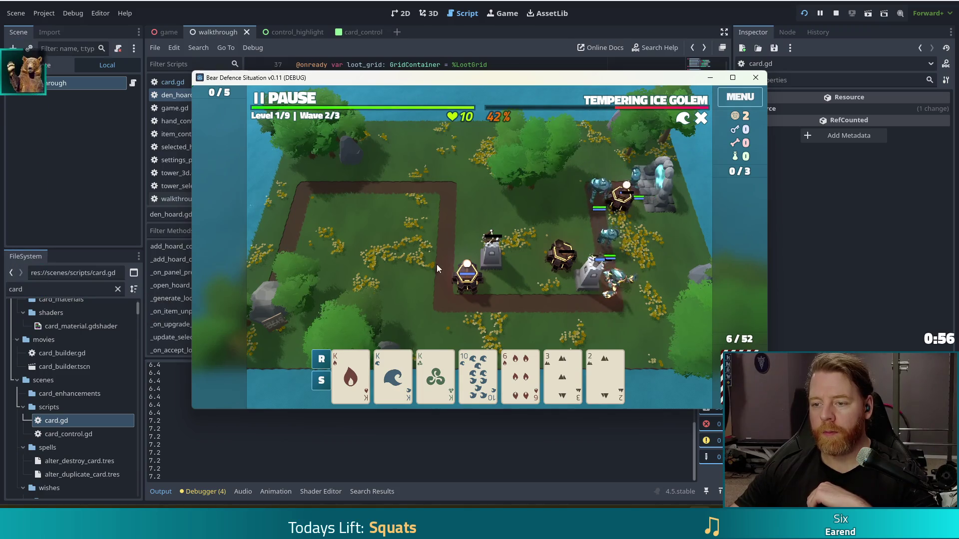
Pause, build a Fire Tower near the top of the path, and resume the wave.
left_click(288, 100)
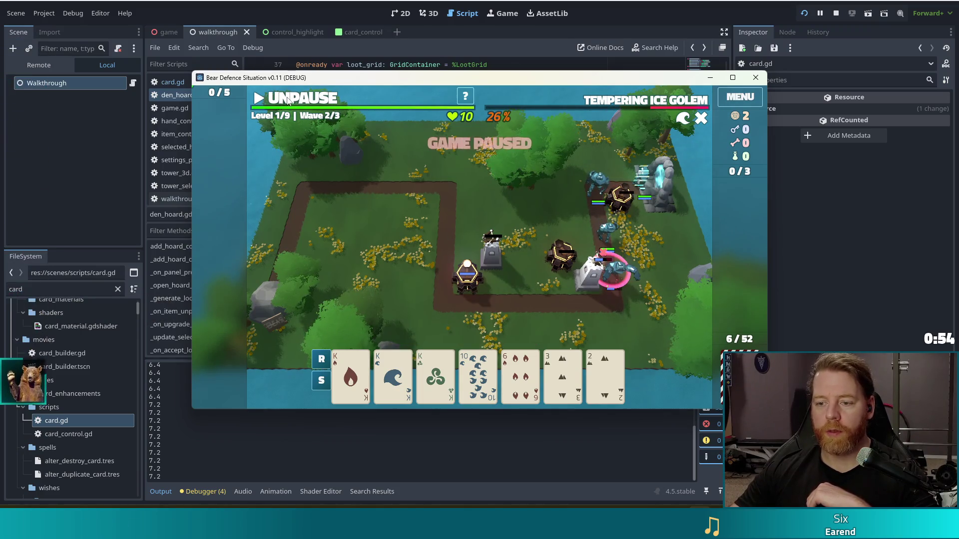
left_click(397, 316)
left_click(622, 223)
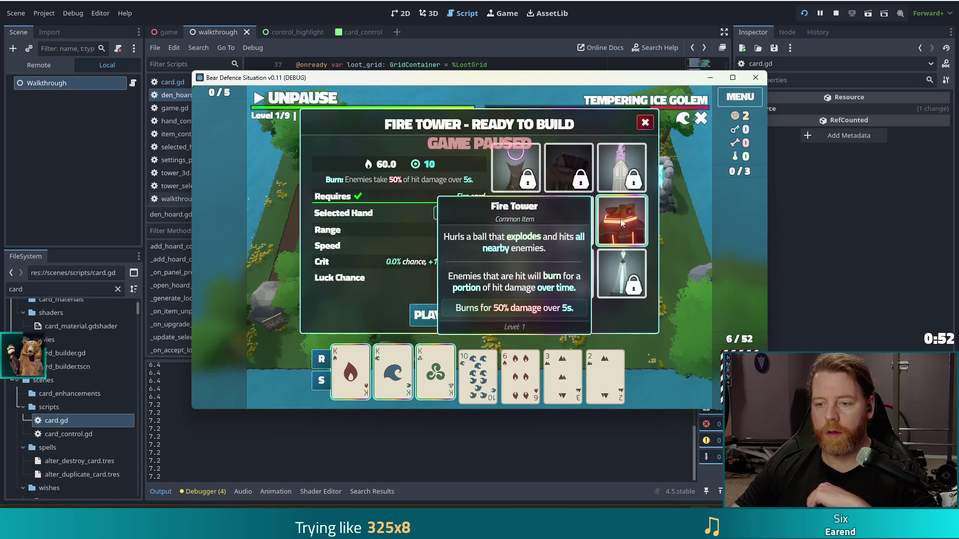
left_click(434, 315)
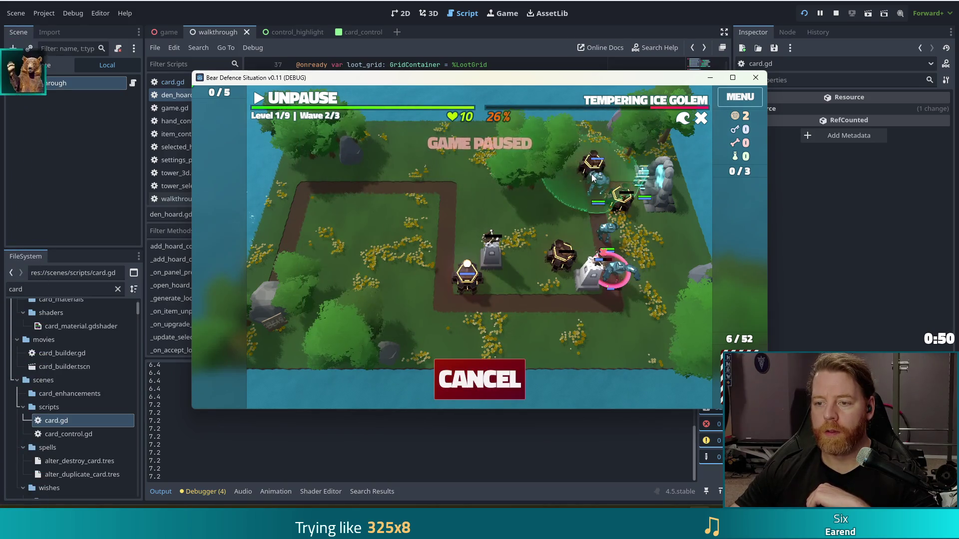
left_click(592, 177)
key("space")
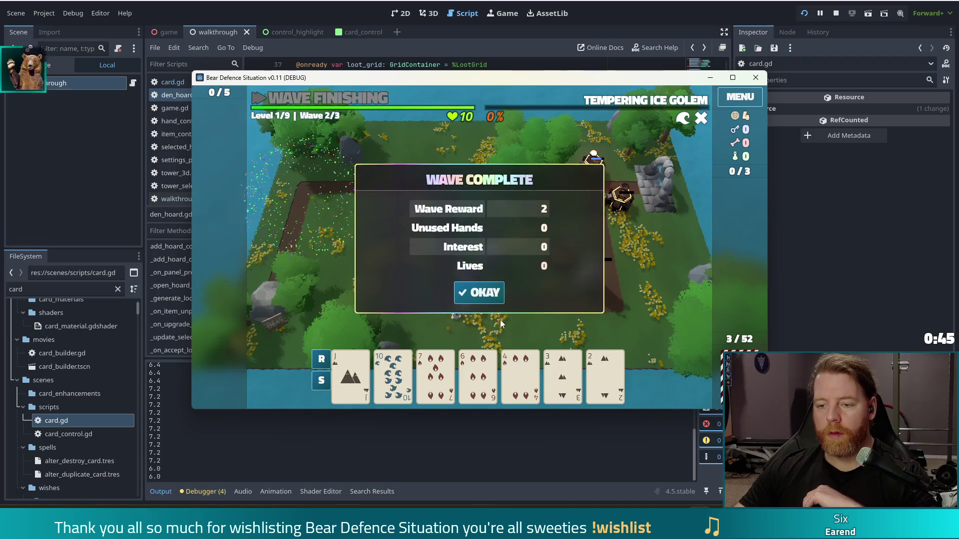
Dismiss the wave summary and discard the 2 of Earth, 6 of Fire and 7 of Fire for new cards.
left_click(477, 293)
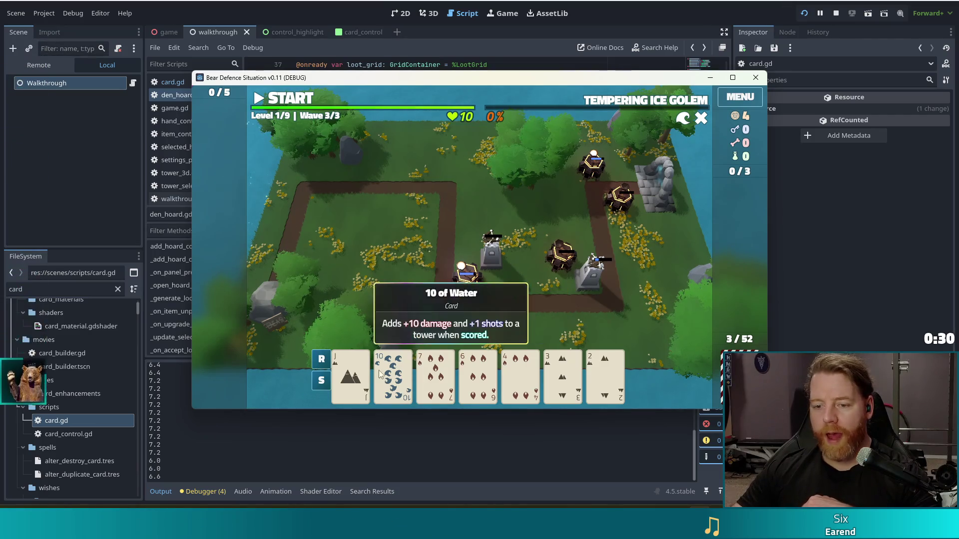
left_click(393, 377)
mouse_move(578, 164)
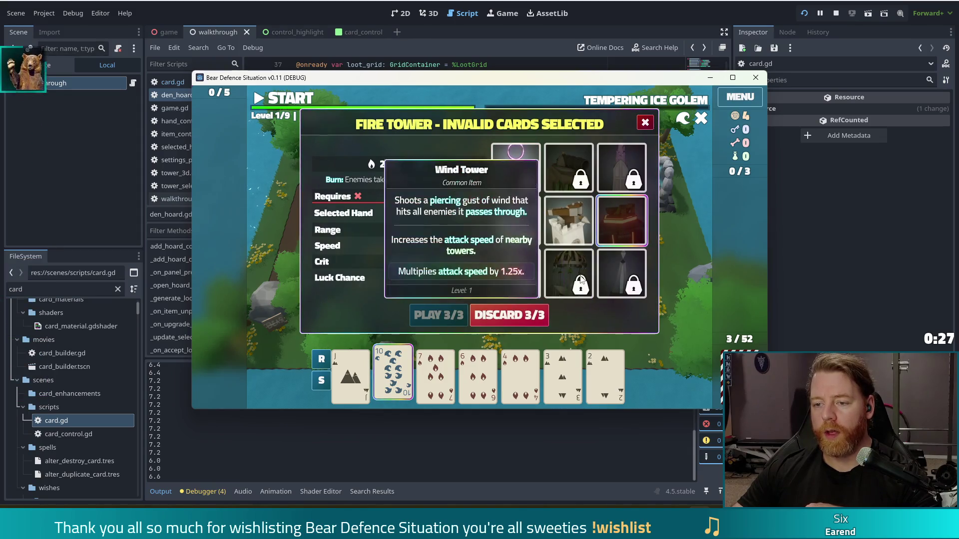
mouse_move(504, 217)
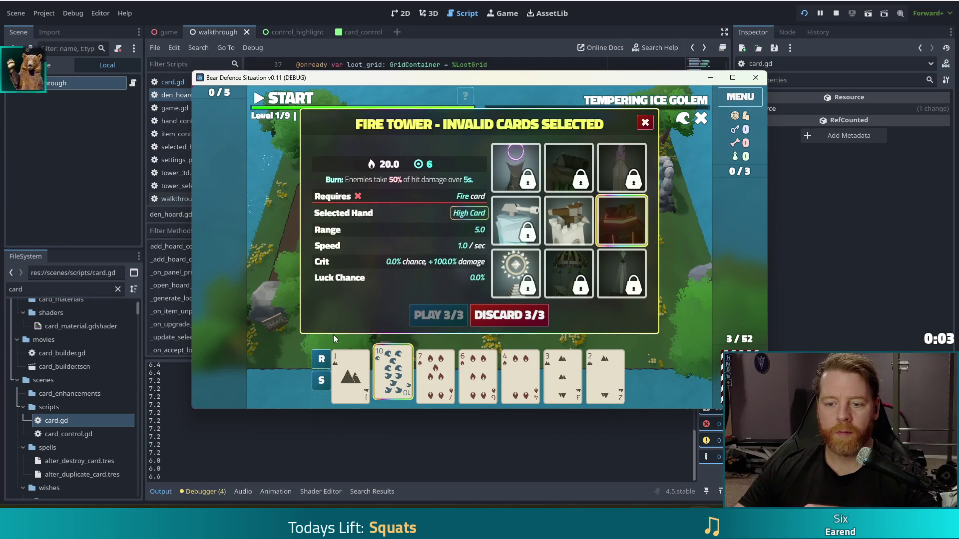
left_click(395, 374)
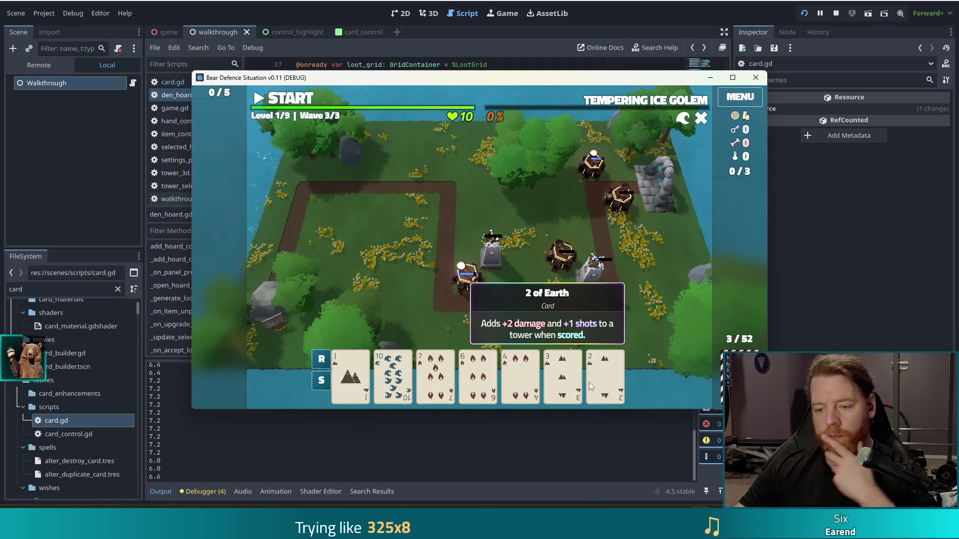
left_click(612, 372)
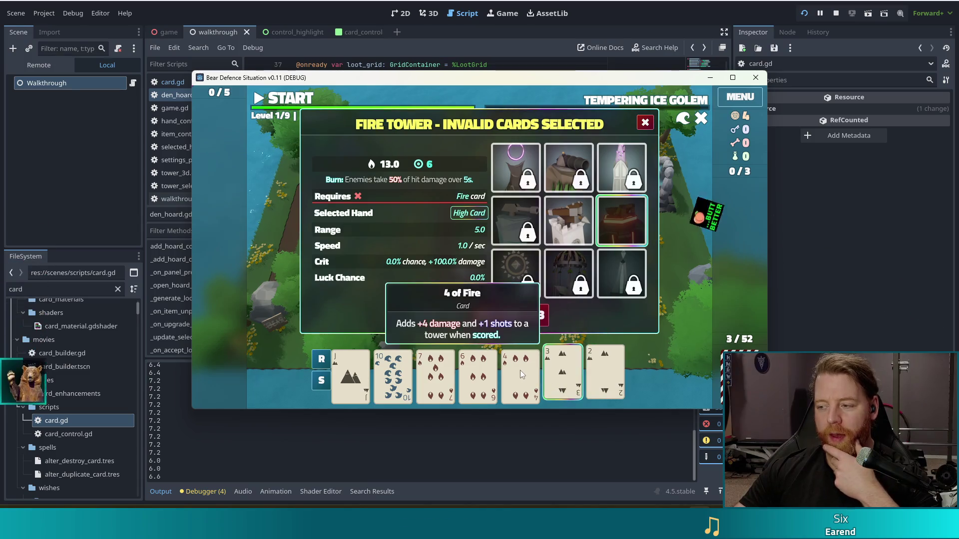
left_click(479, 374)
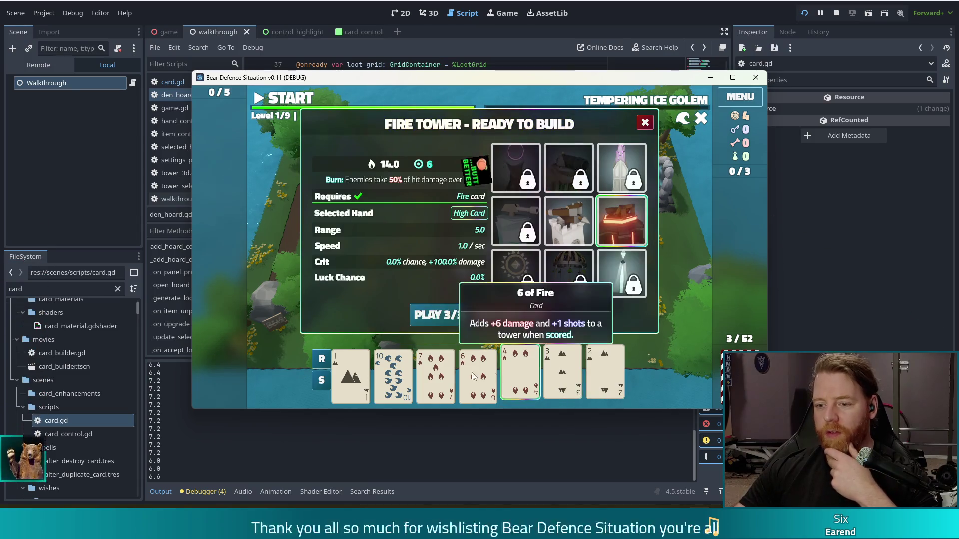
left_click(435, 375)
left_click(527, 317)
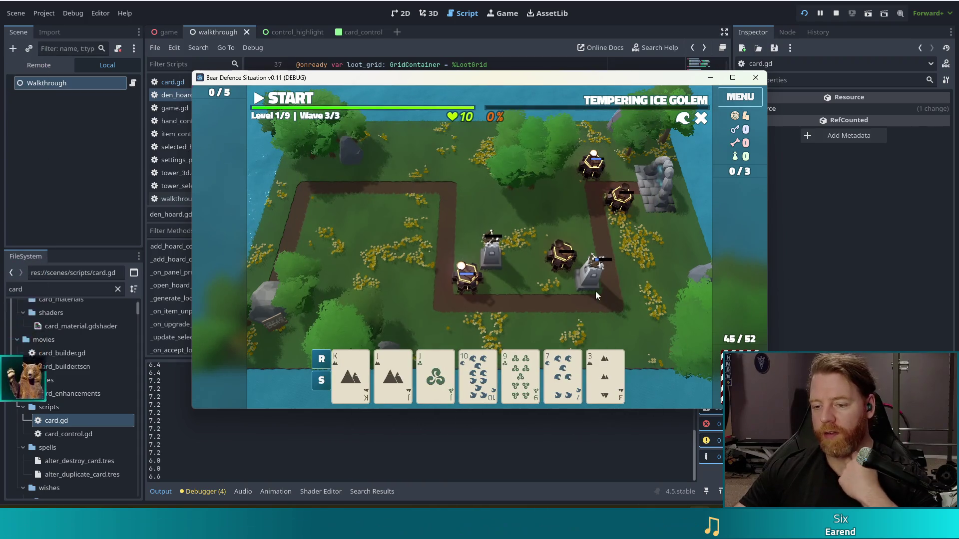
Discard the 7 of Water, build a Fire Tower beside mid-path, and start wave 3.
left_click(614, 362)
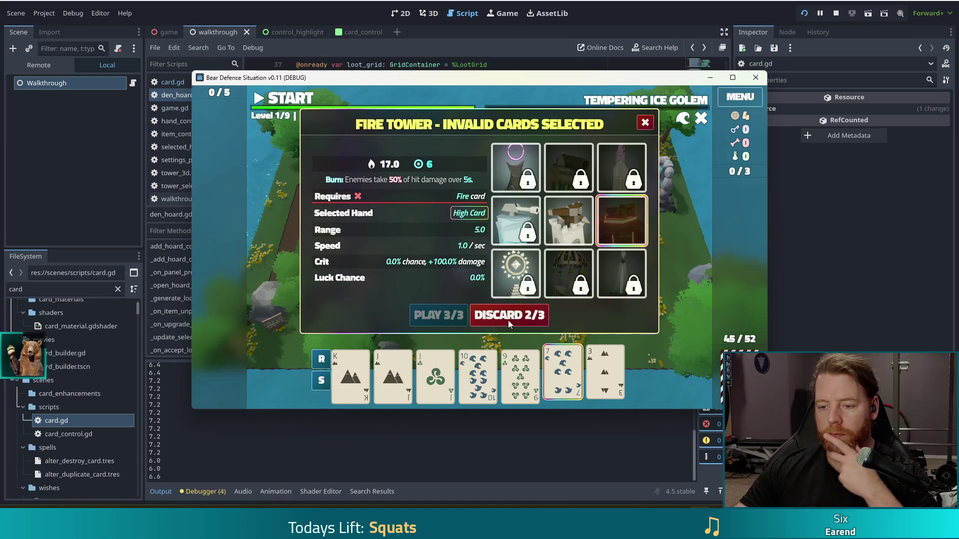
left_click(509, 318)
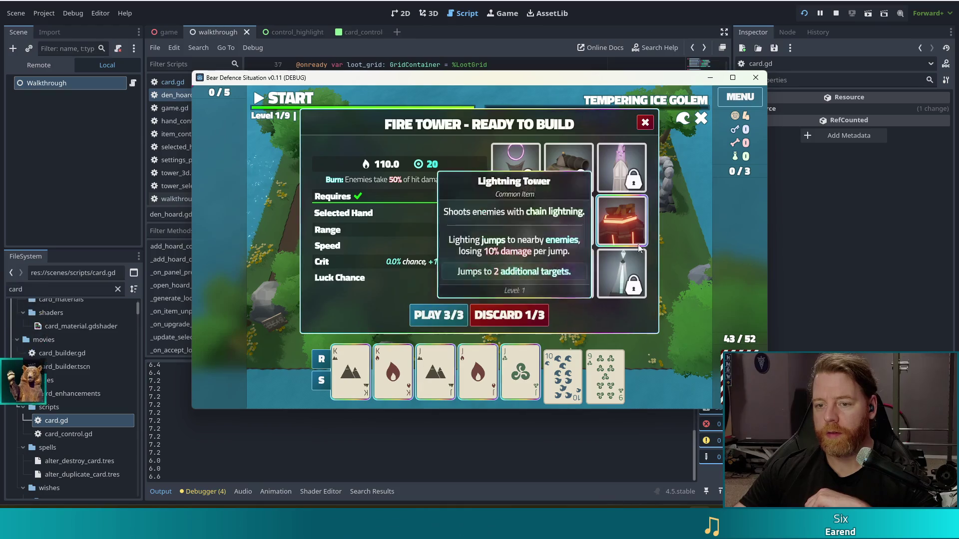
left_click(446, 311)
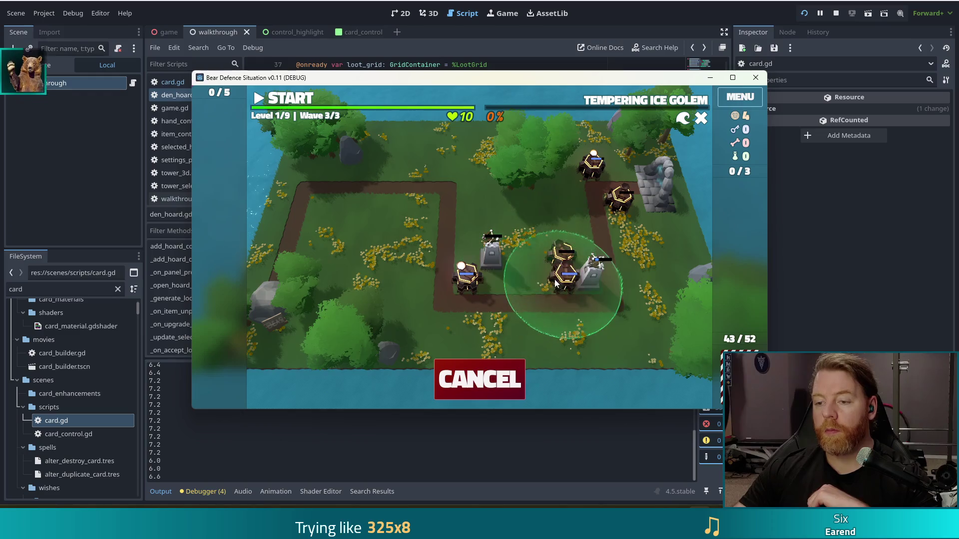
left_click(554, 280)
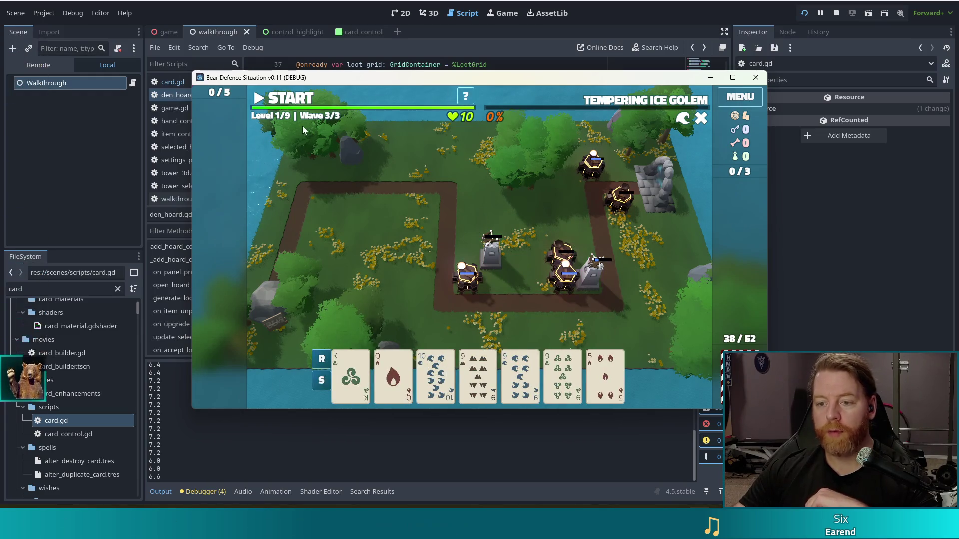
left_click(288, 104)
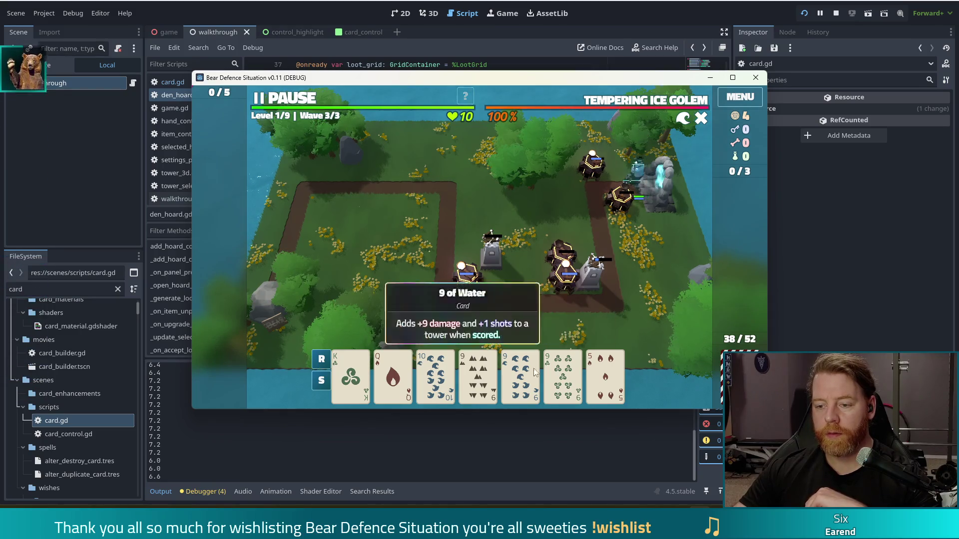
Discard the 5 card, dismiss the wave summary, and add a shots upgrade to the Fire Tower.
left_click(605, 377)
left_click(567, 314)
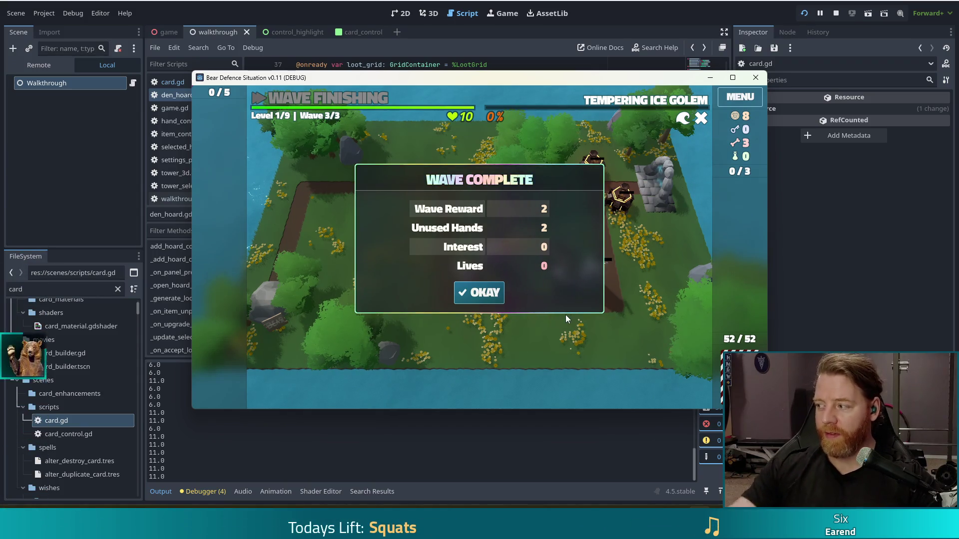
left_click(487, 296)
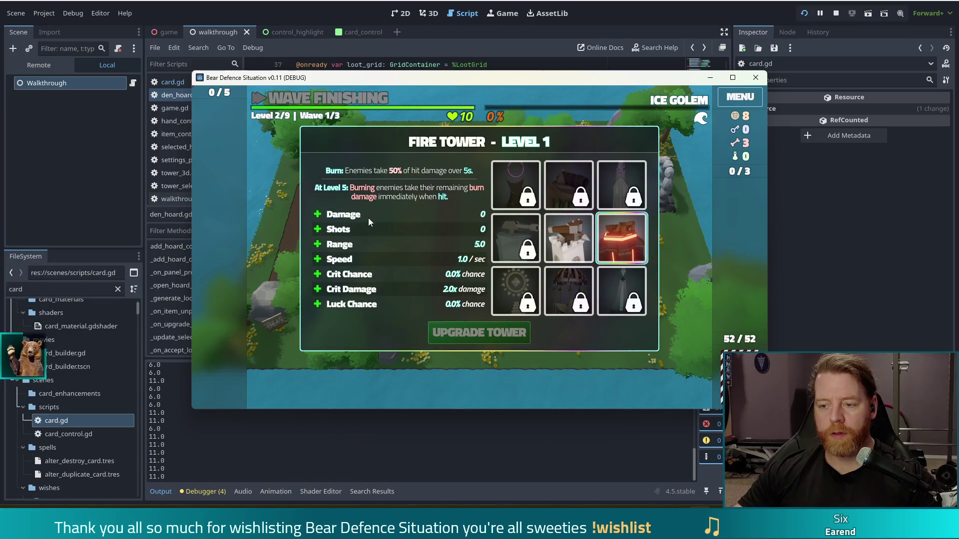
left_click(344, 230)
left_click(459, 332)
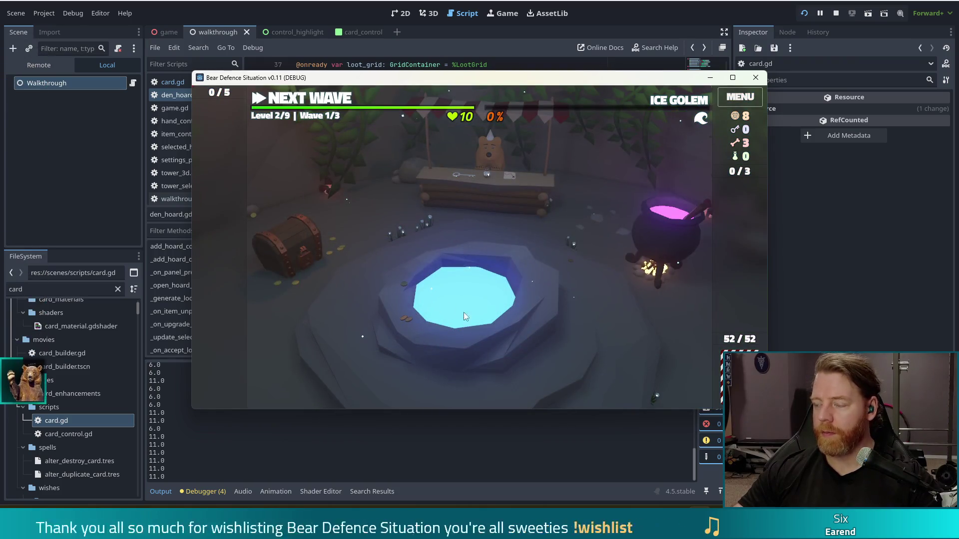
Throw gold in the wishing well, take the Knife wish, close the well, and open the cauldron.
left_click(529, 307)
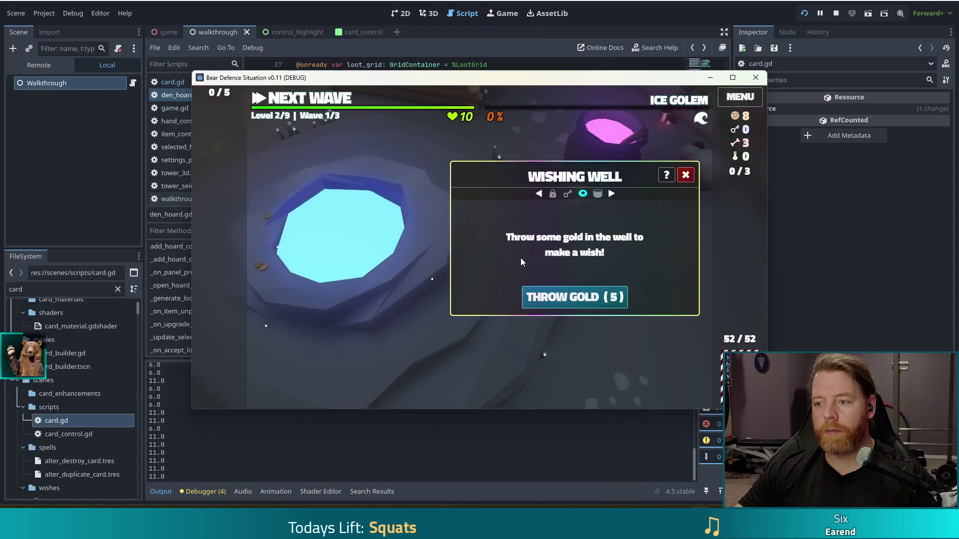
left_click(587, 298)
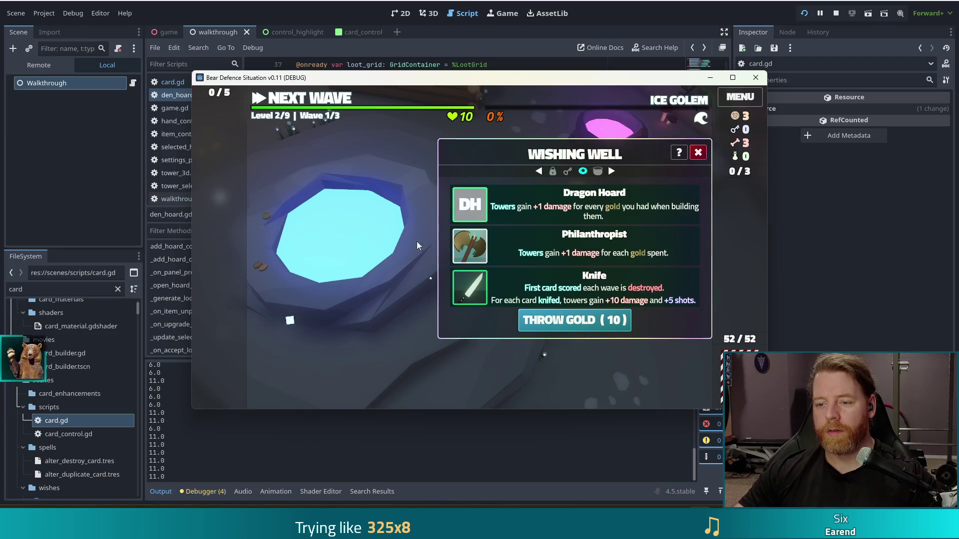
mouse_move(480, 287)
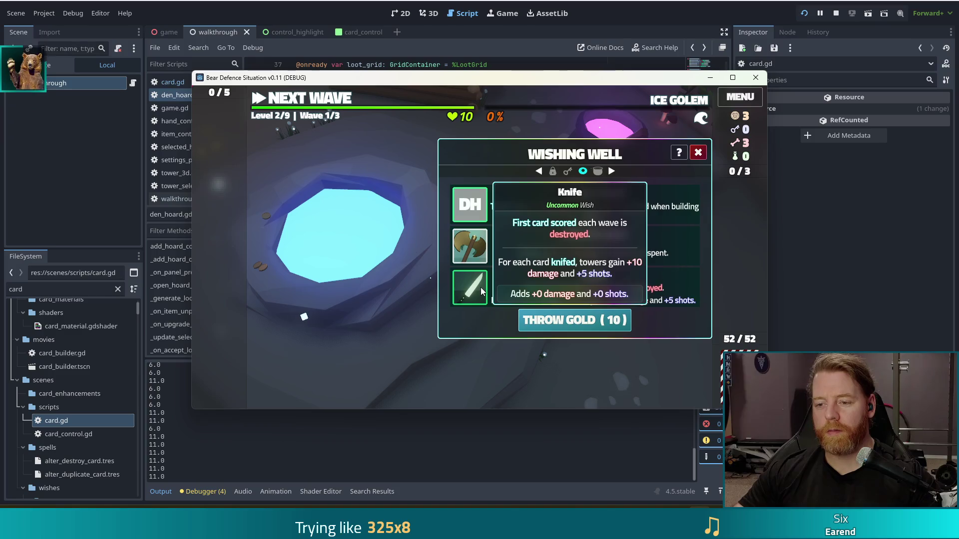
left_click(480, 287)
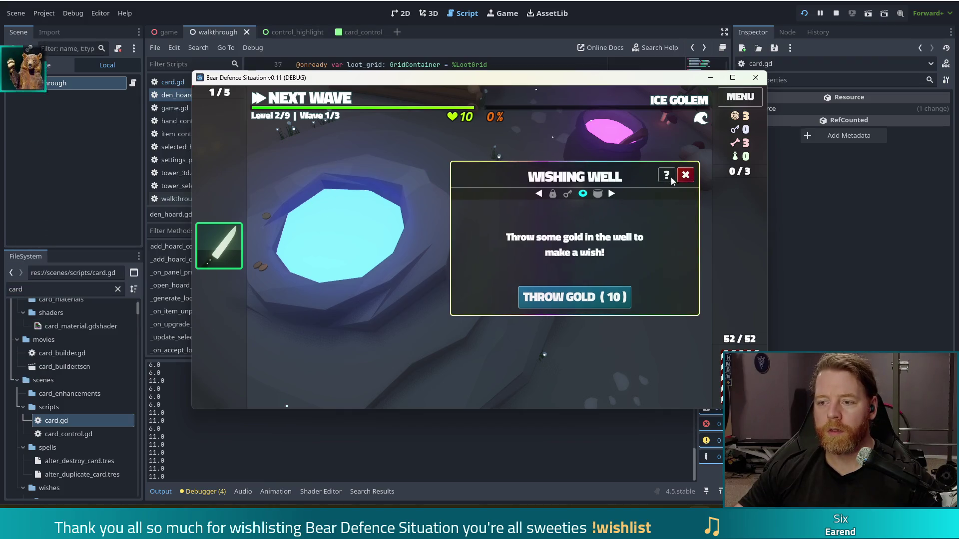
left_click(687, 176)
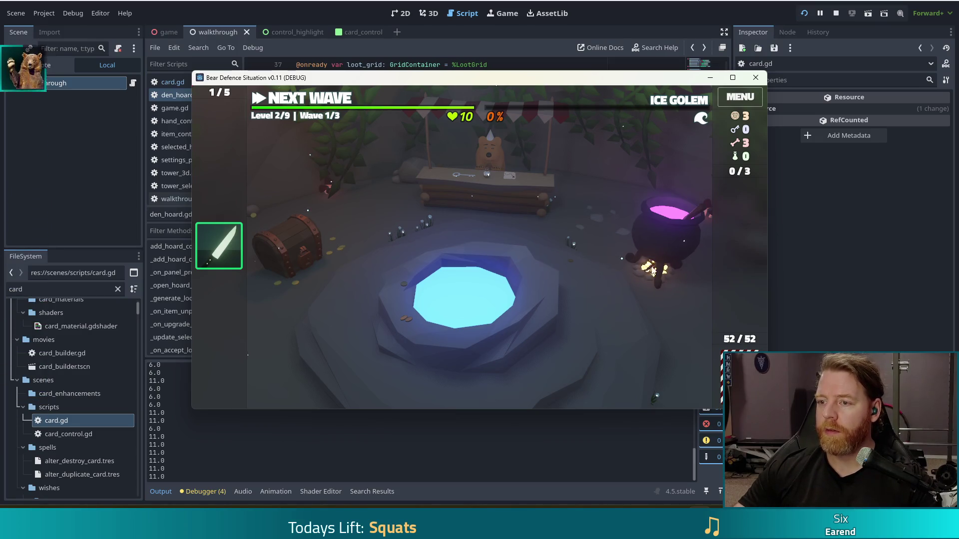
left_click(667, 236)
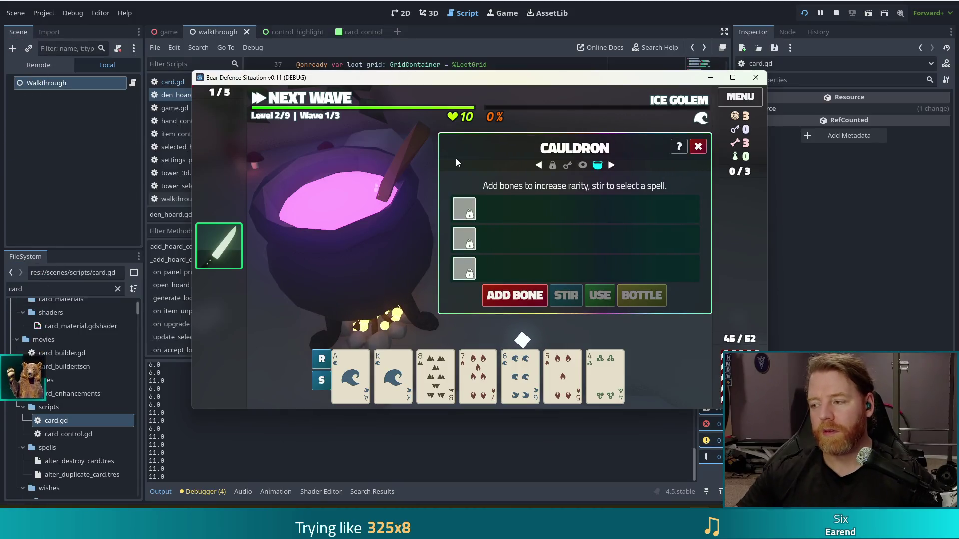
Brew with one bone and apply Transmute Material: Copper to the Ace of Water.
left_click(516, 299)
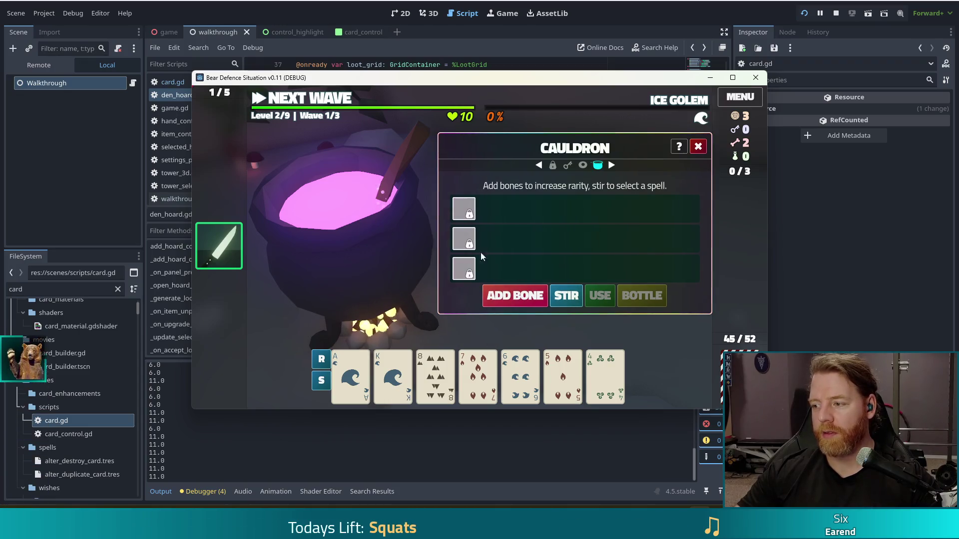
left_click(568, 299)
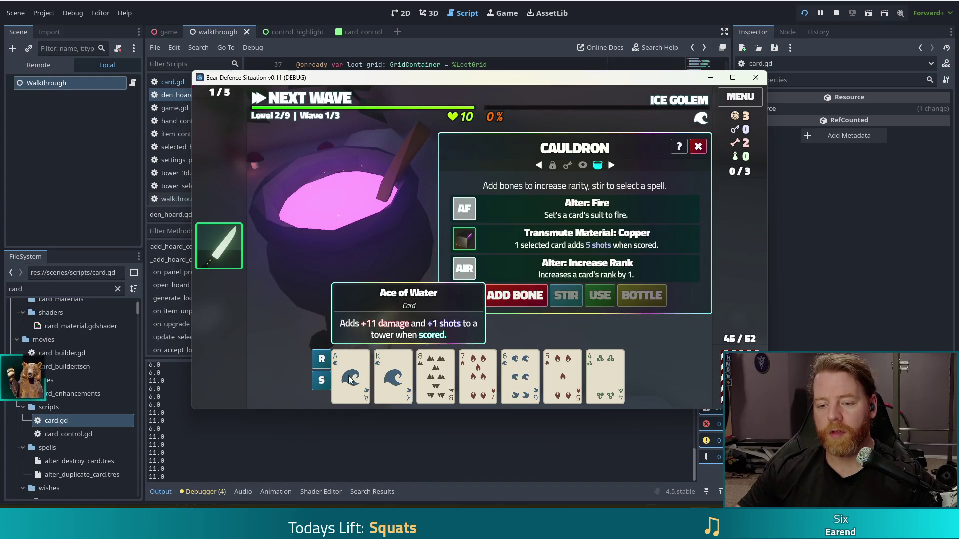
left_click(586, 239)
left_click(600, 295)
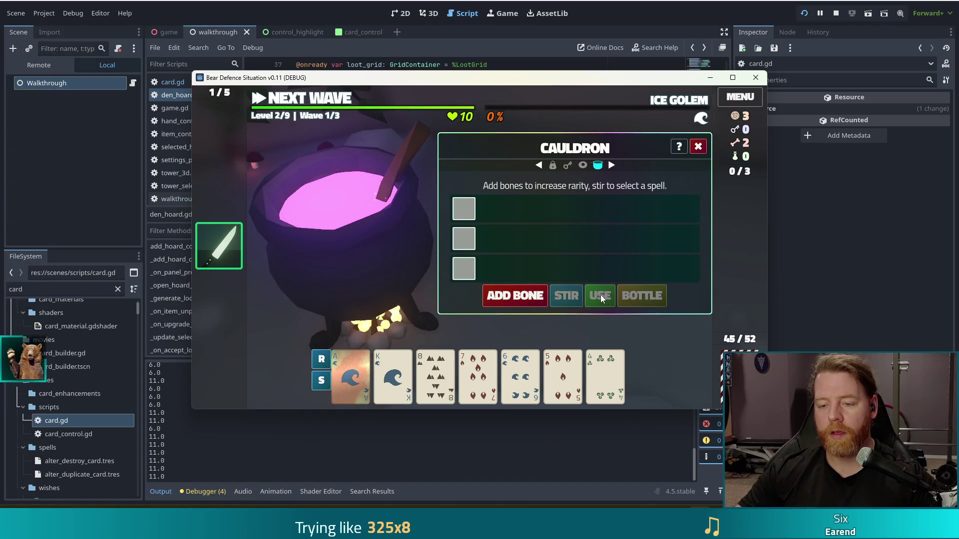
Spend the remaining bones to inscribe the Ace with the Ehwaz rune, then open the console.
left_click(514, 296)
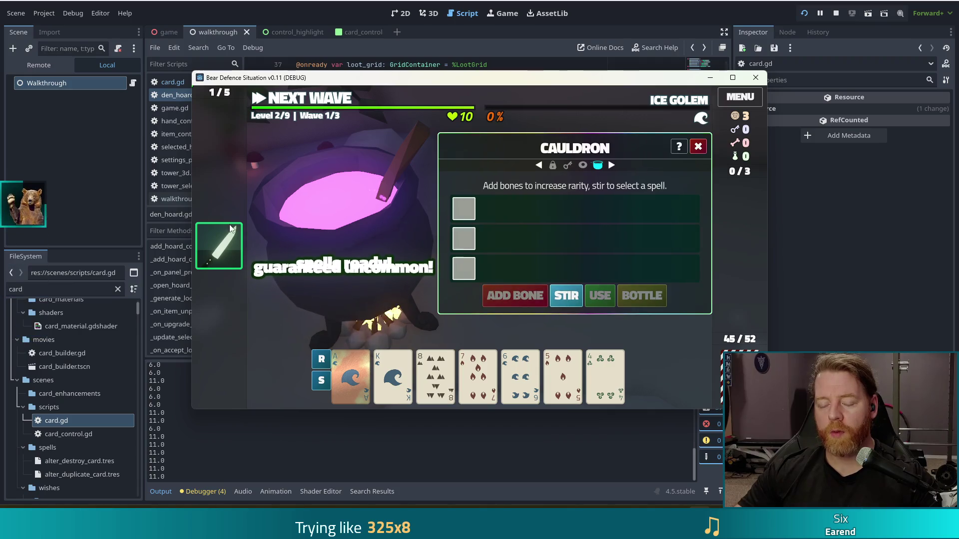
left_click(571, 297)
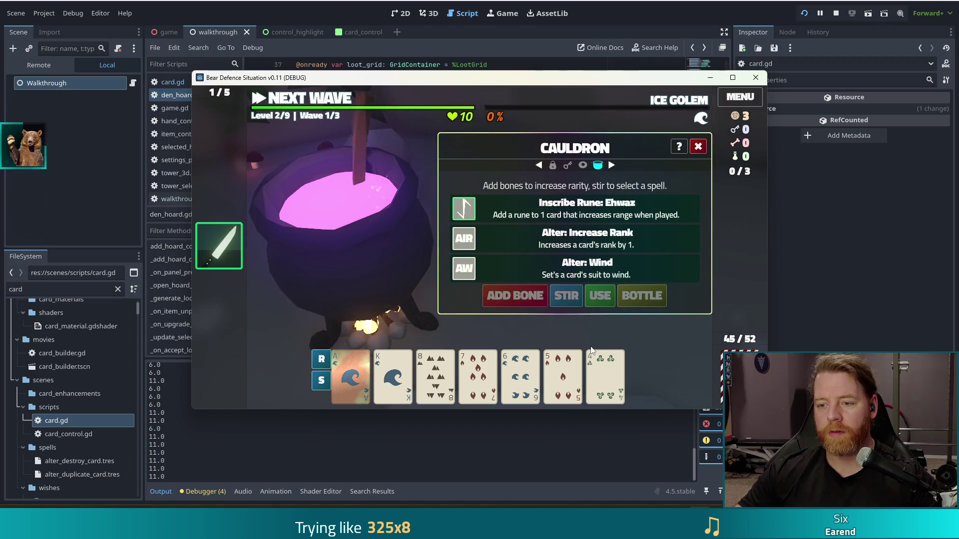
left_click(537, 204)
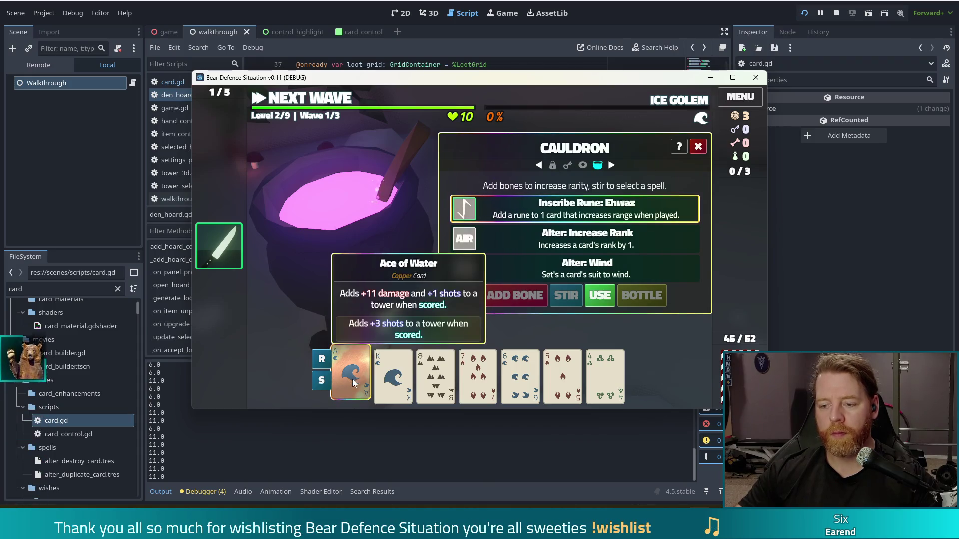
left_click(602, 296)
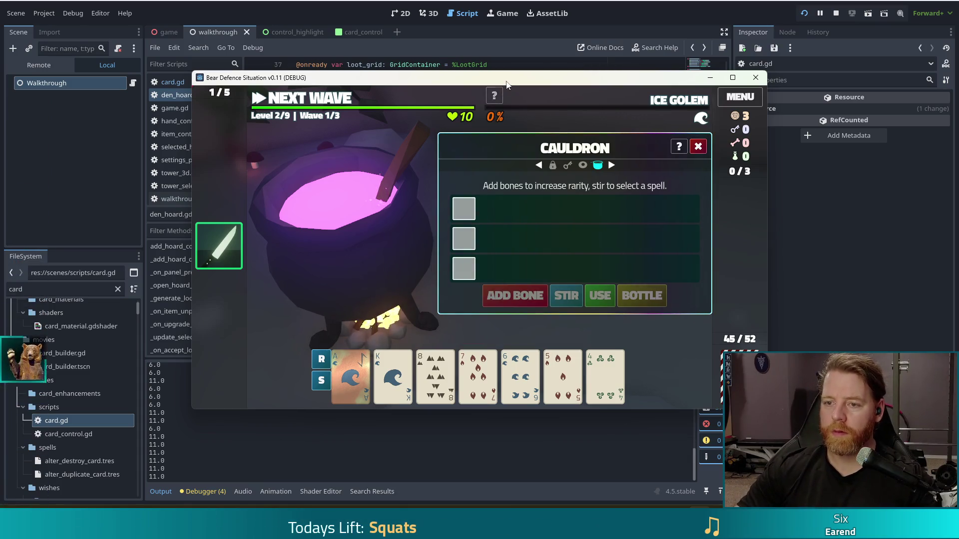
key("grave")
Run test_kit, then brew and apply Transmute Material: Sapphire to the King of Water.
type("test_kit")
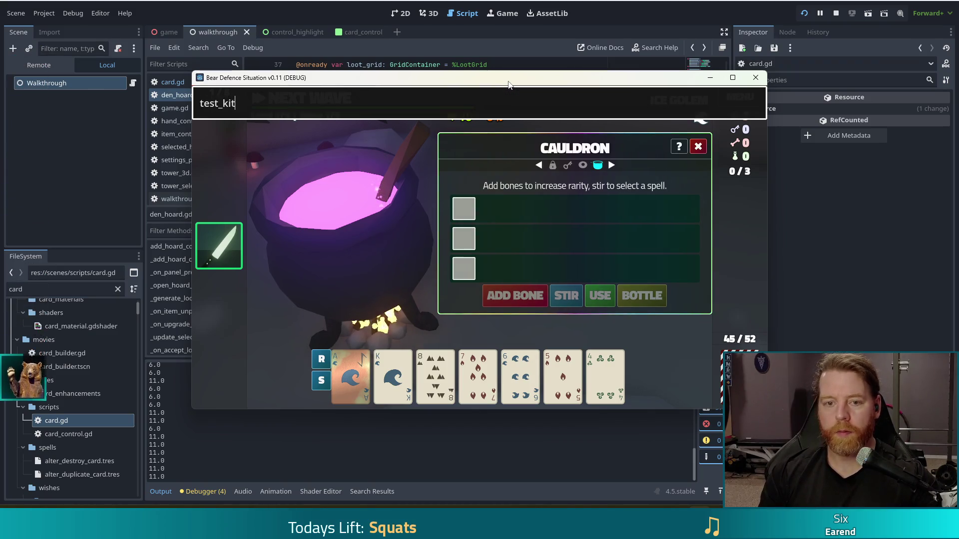
key("Return")
left_click(523, 297)
left_click(566, 296)
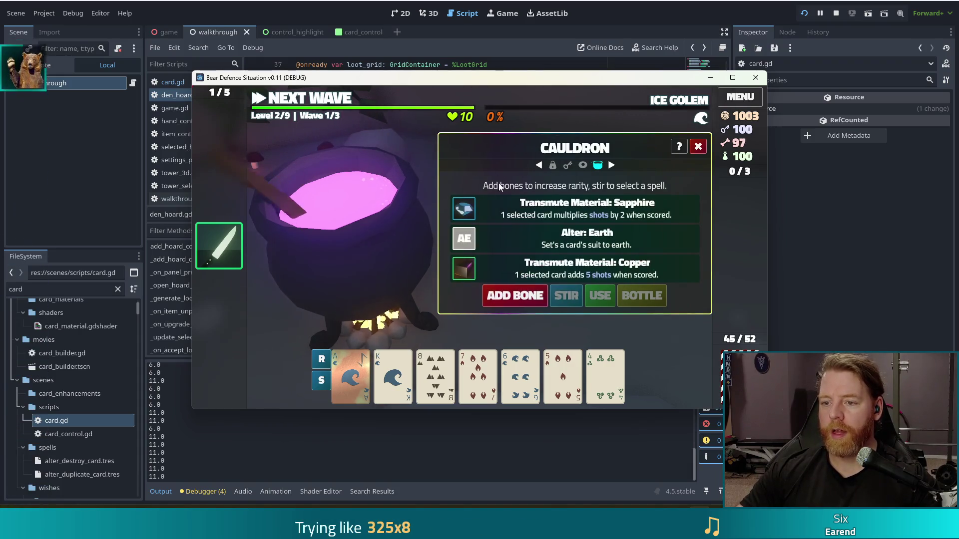
left_click(393, 372)
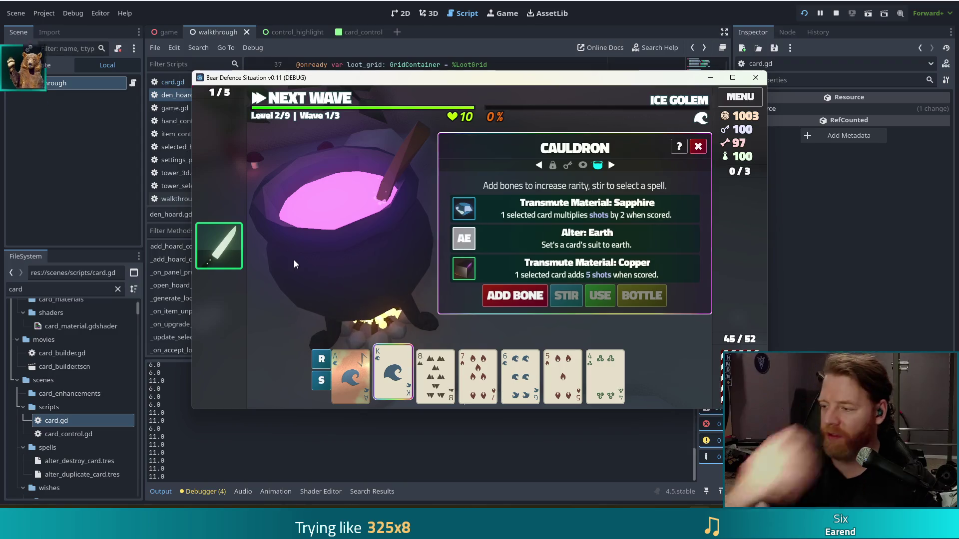
left_click(479, 217)
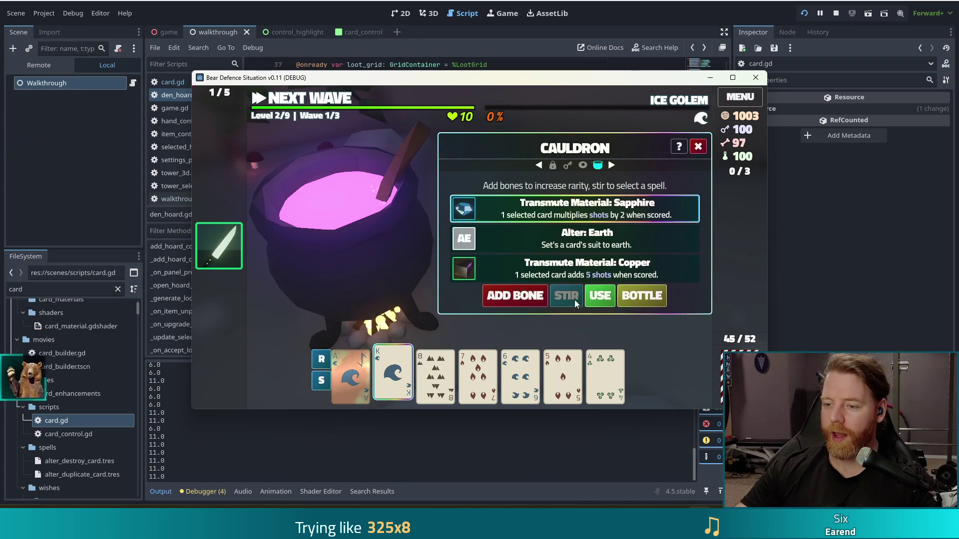
left_click(599, 296)
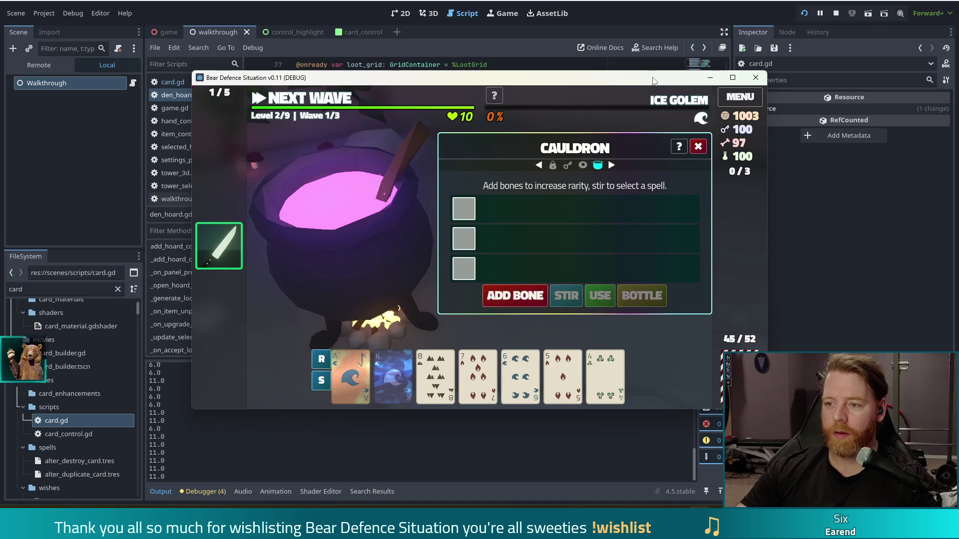
Make the game fullscreen, then repeatedly add bones and reroll the cauldron spells.
double_click(653, 79)
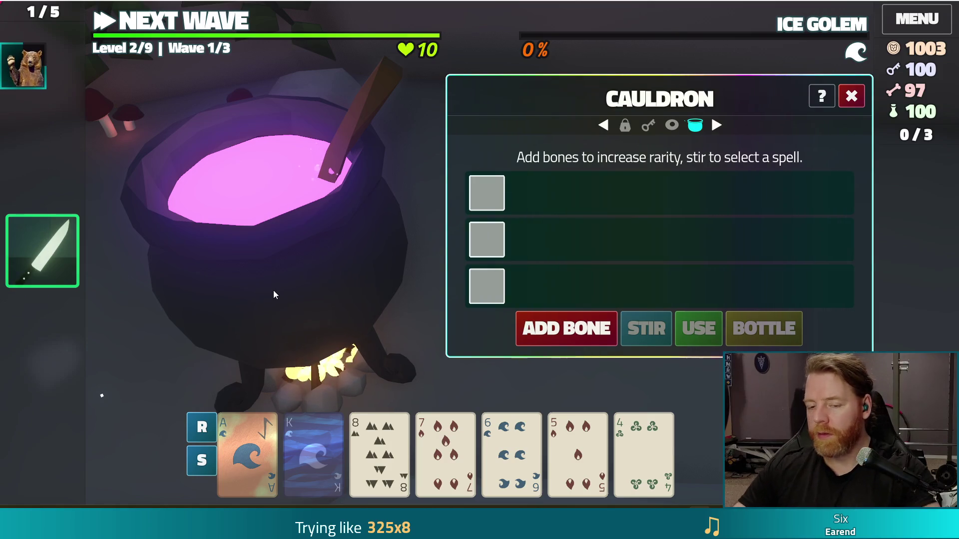
left_click(549, 329)
left_click(554, 330)
left_click(589, 329)
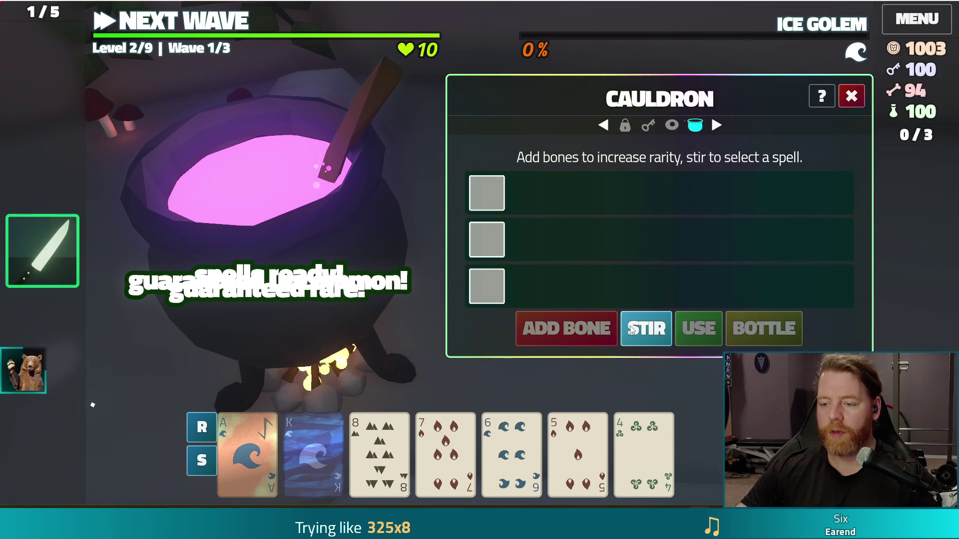
left_click(631, 330)
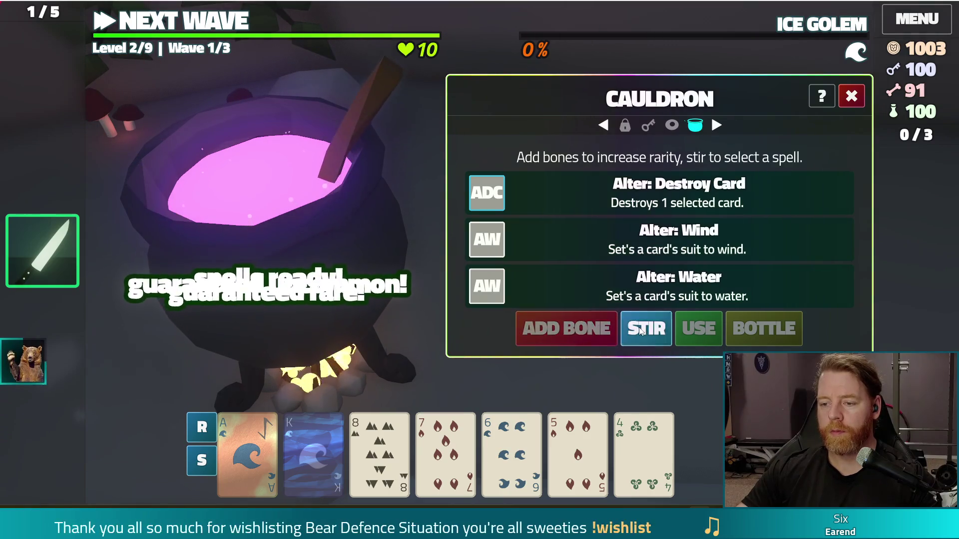
left_click(641, 331)
left_click(587, 331)
left_click(586, 331)
left_click(586, 331)
left_click(632, 330)
left_click(585, 329)
left_click(585, 330)
left_click(584, 328)
left_click(596, 329)
left_click(642, 333)
left_click(588, 331)
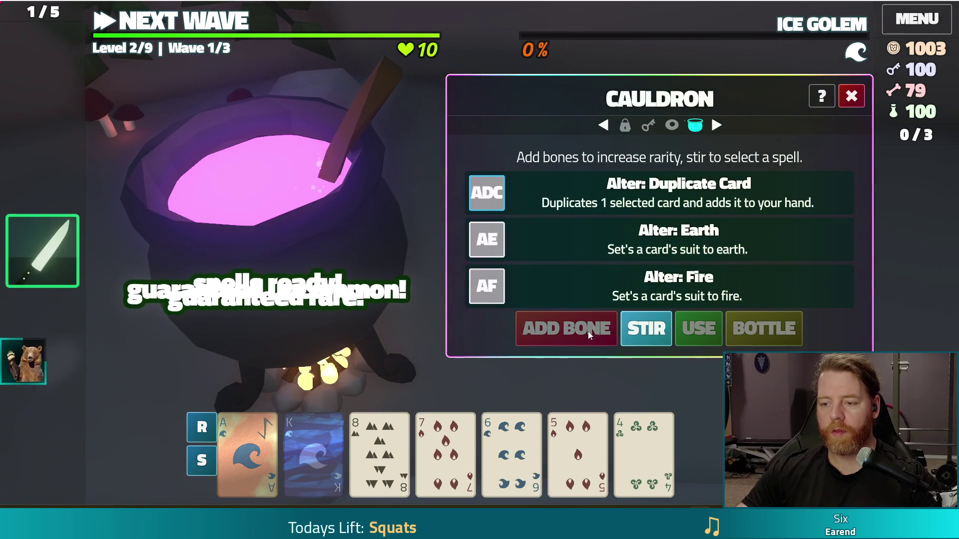
left_click(630, 336)
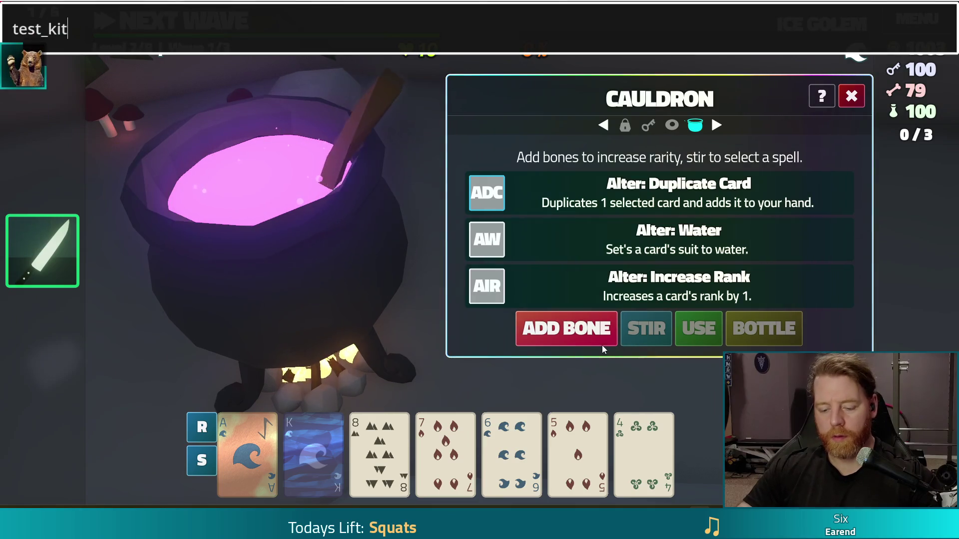
Run add_bottled_spell transmute_ruby in the console to bottle a ruby spell.
key("BackSpace")
key("BackSpace")
key("BackSpace")
type("add_bottled_spell trans")
type("mute_ruby")
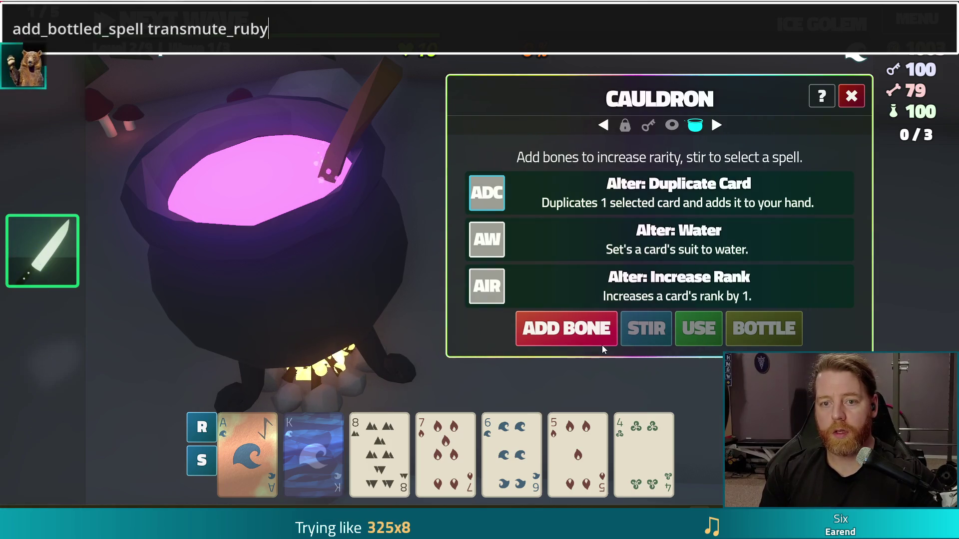
key("Return")
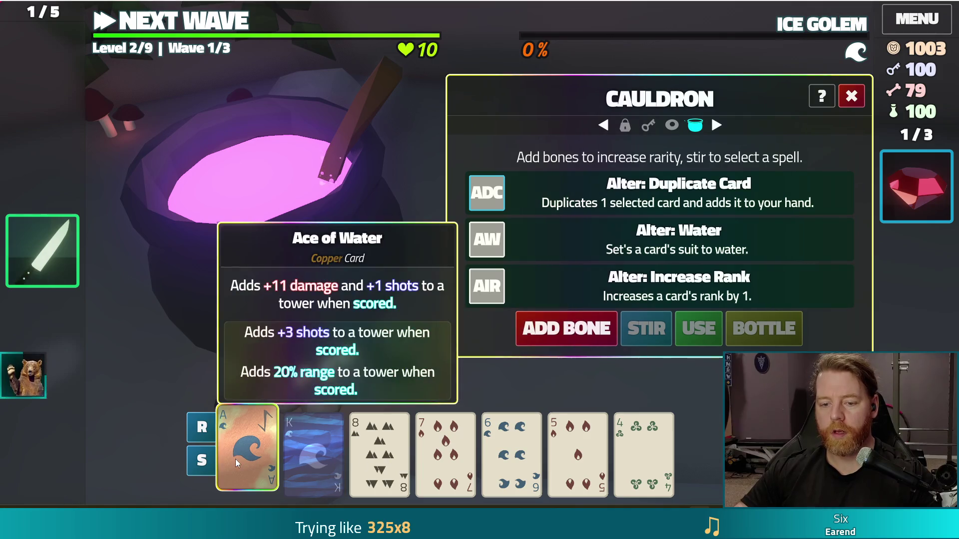
Use the ruby bottle to turn the Ace of Water into a Ruby card, then reposition it in the hand.
left_click(901, 178)
left_click(830, 196)
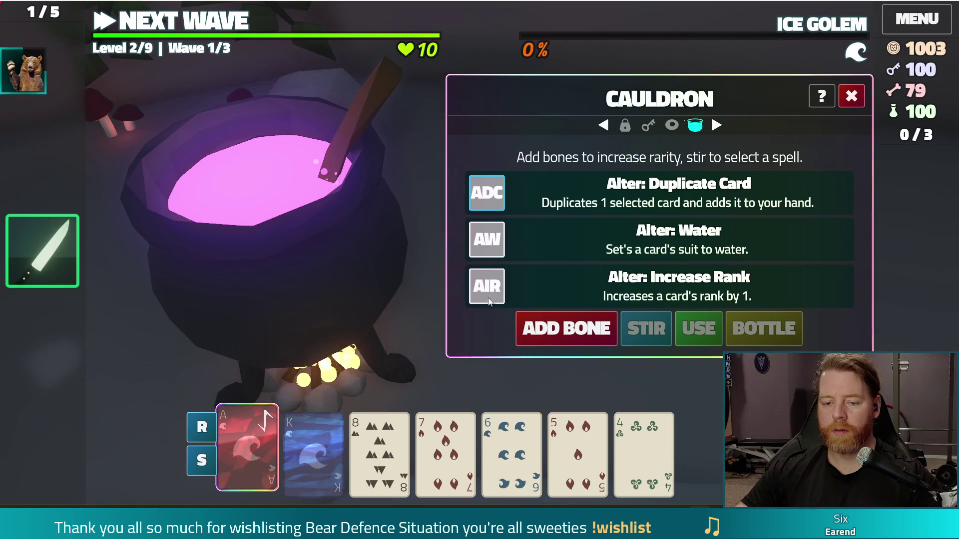
mouse_move(314, 433)
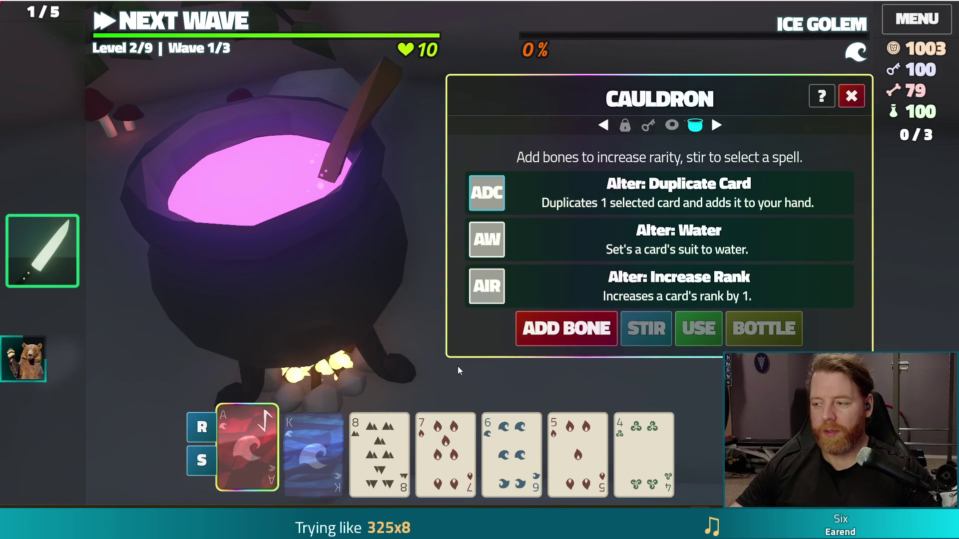
mouse_move(252, 439)
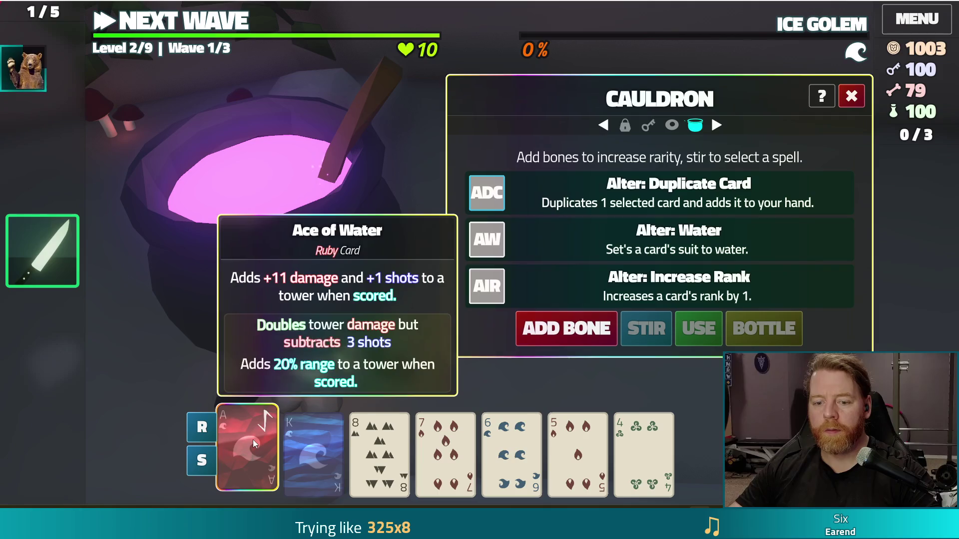
mouse_move(247, 445)
left_mouse_down()
mouse_move(410, 446)
mouse_move(343, 436)
mouse_move(435, 435)
mouse_move(284, 438)
left_mouse_up()
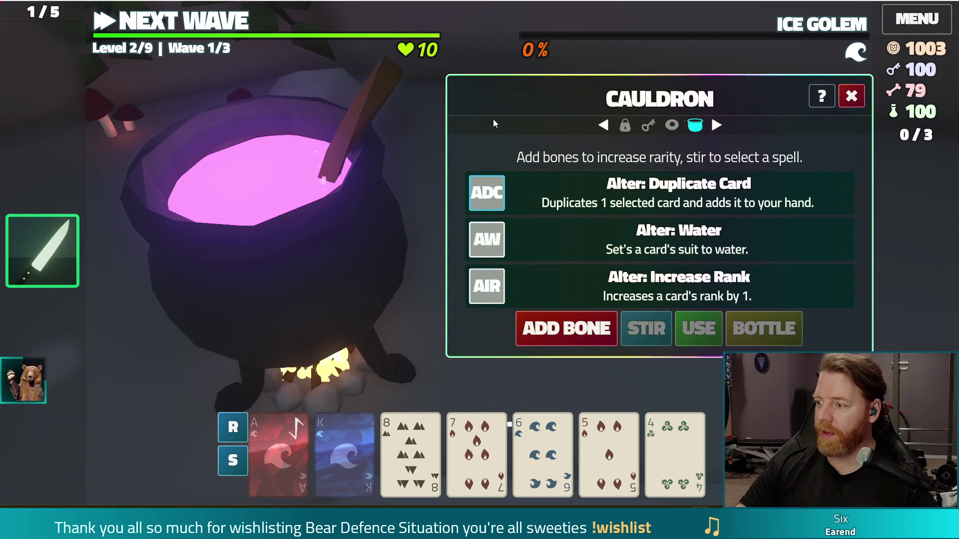
Close the Cauldron with Escape and exit full screen with F11.
key("Escape")
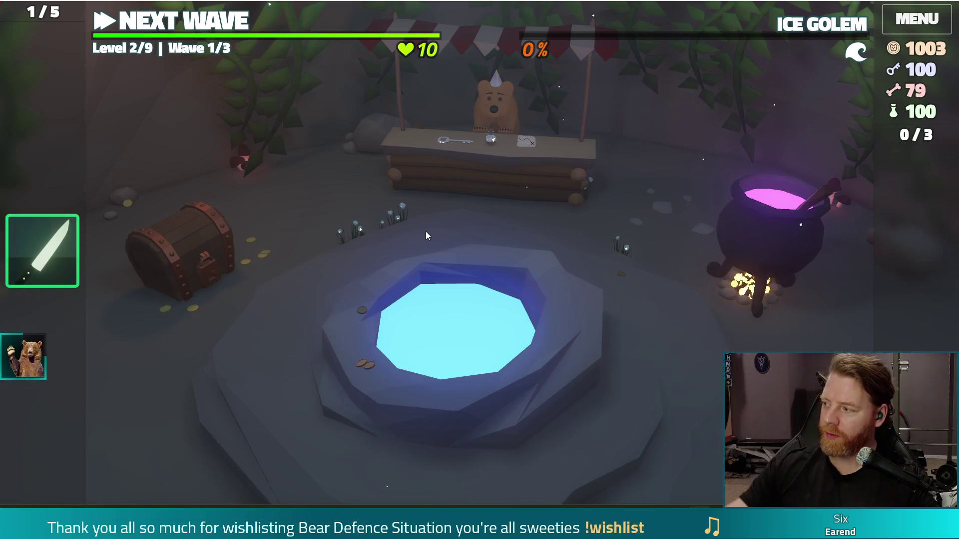
key("F11")
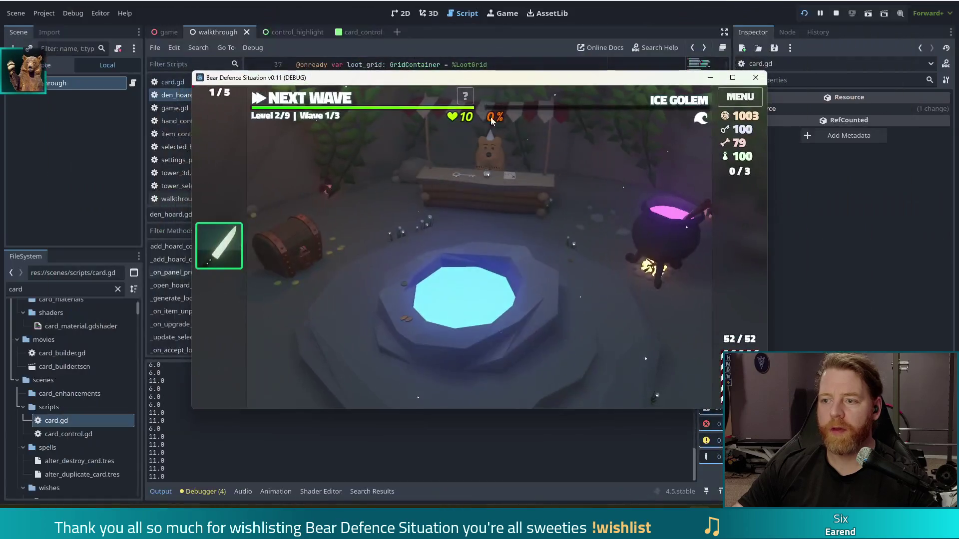
Stop the running Bear Defence Situation game with F8.
key("F8")
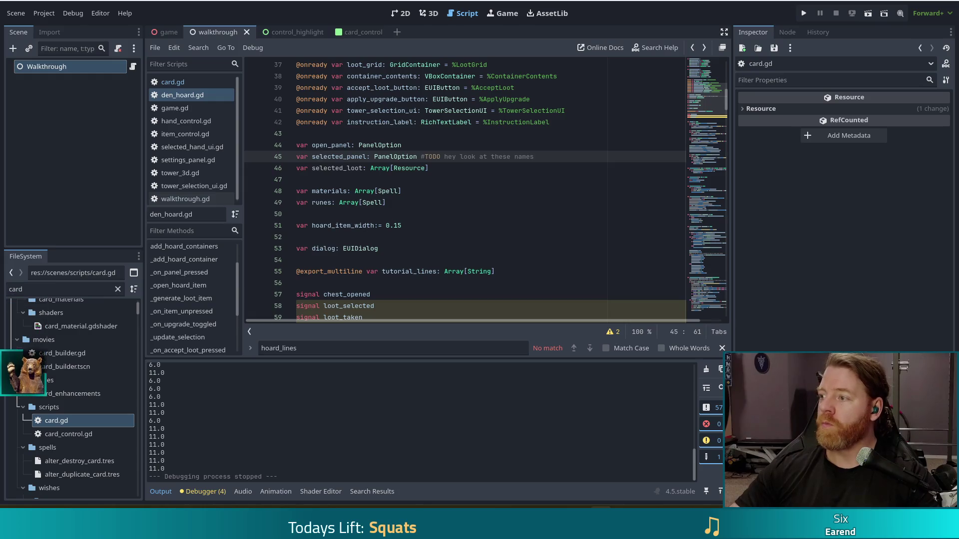
Review the tutorial_lines and selected_loot declarations, then jump to _on_item_unpressed's null-check line.
left_click(411, 271)
scroll(410, 271, "down", 2)
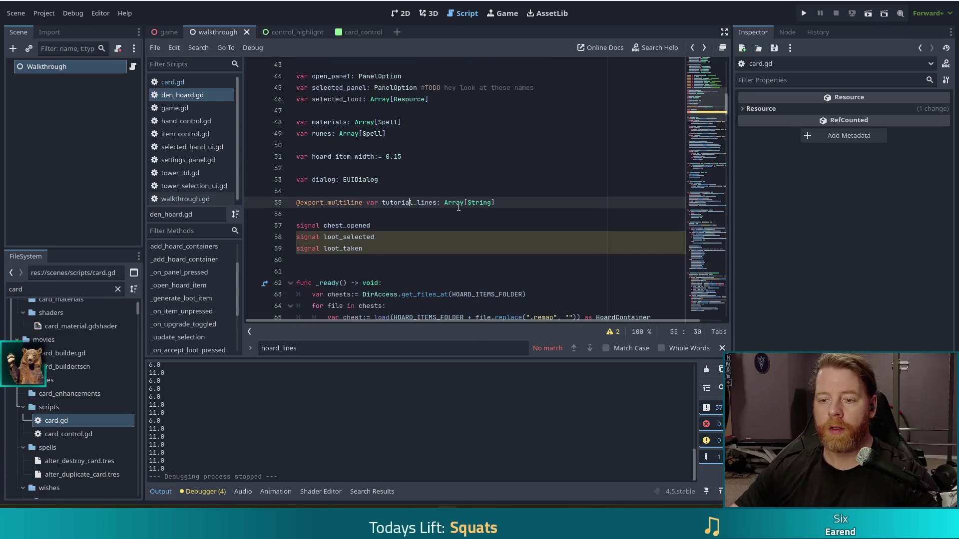
mouse_move(469, 208)
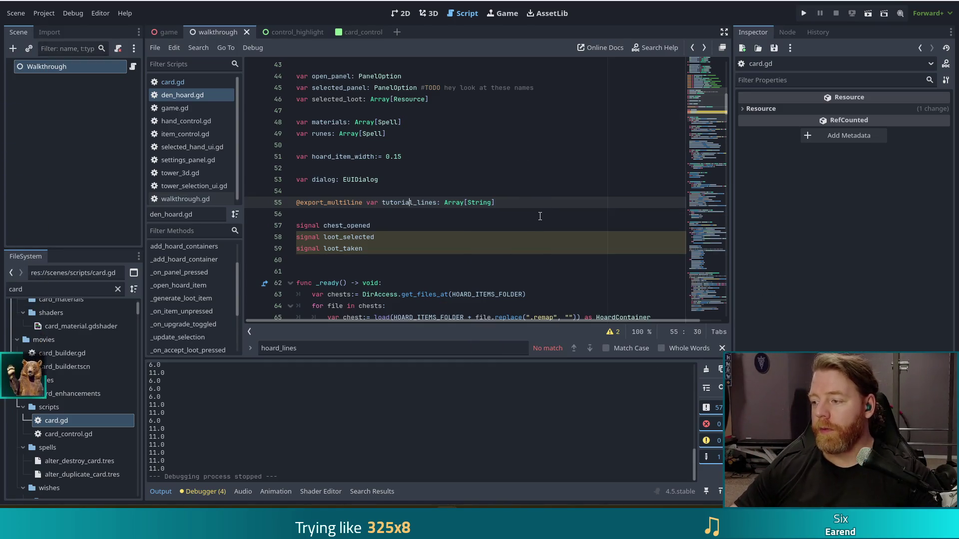
left_click(499, 214)
left_click(509, 202)
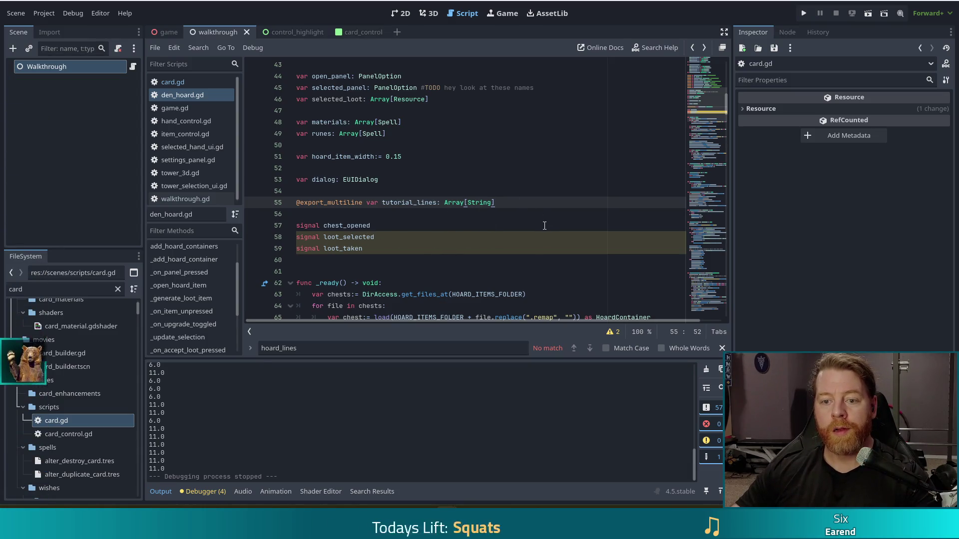
scroll(533, 207, "up", 1)
scroll(533, 206, "up", 2)
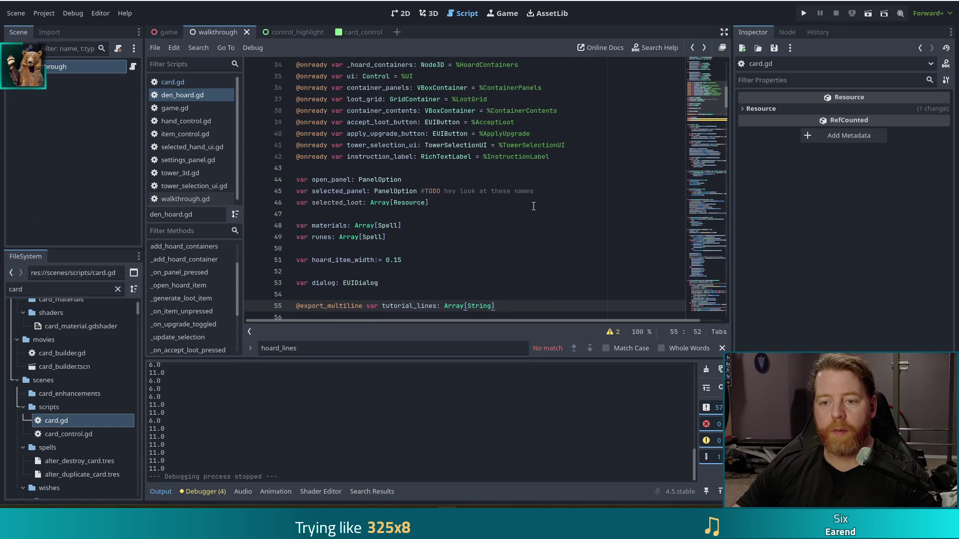
left_click(435, 204)
left_click(434, 205)
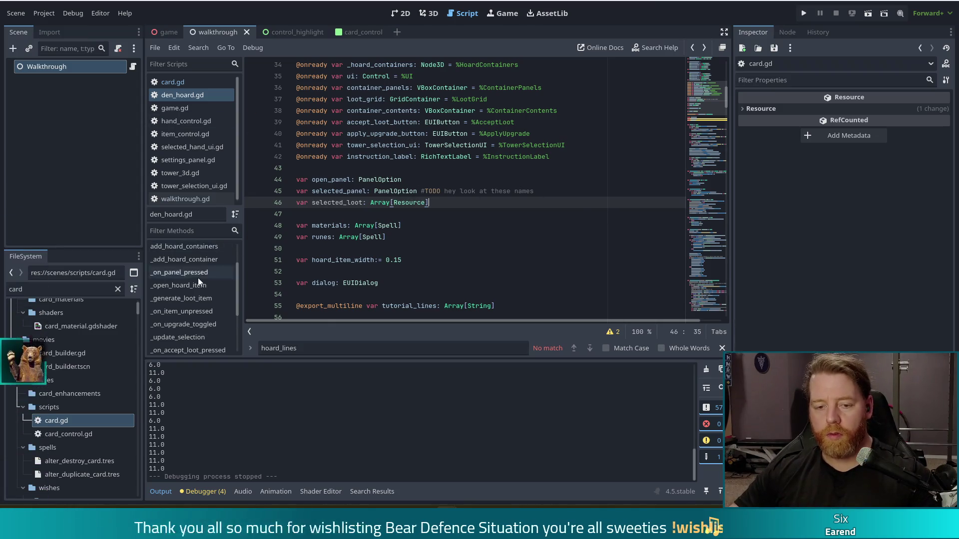
left_click(195, 310)
left_click(494, 214)
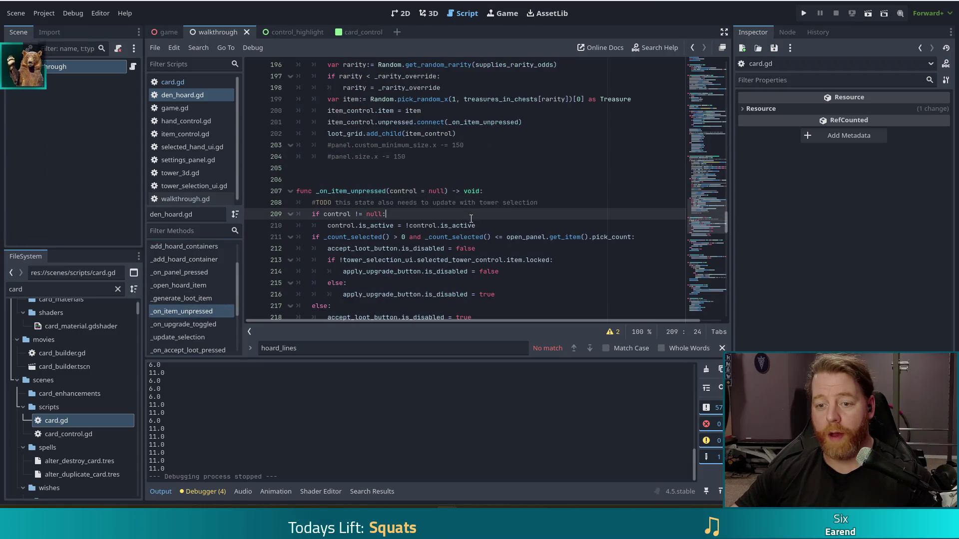
Select the TODO comment line in _on_item_unpressed and delete it.
scroll(436, 237, "down", 1)
scroll(437, 237, "down", 2)
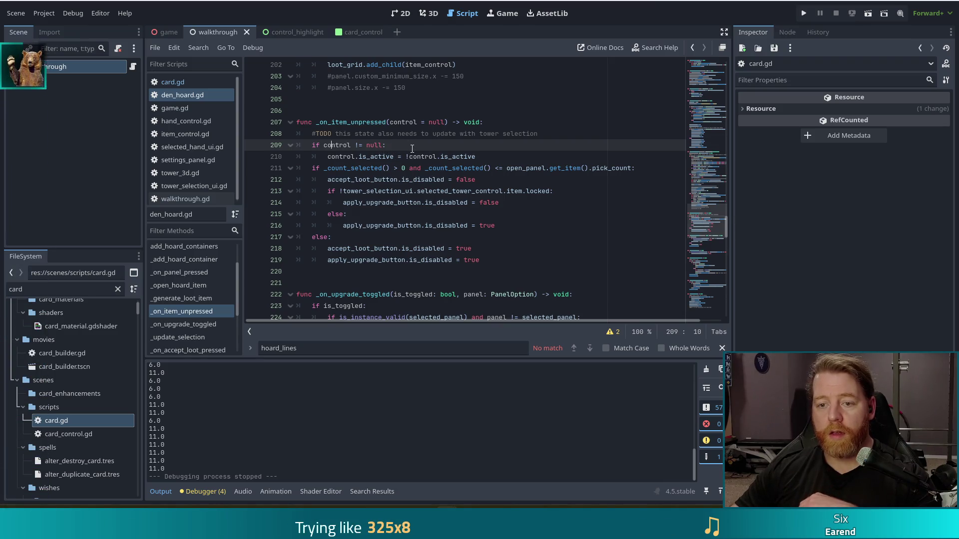
left_click(487, 158)
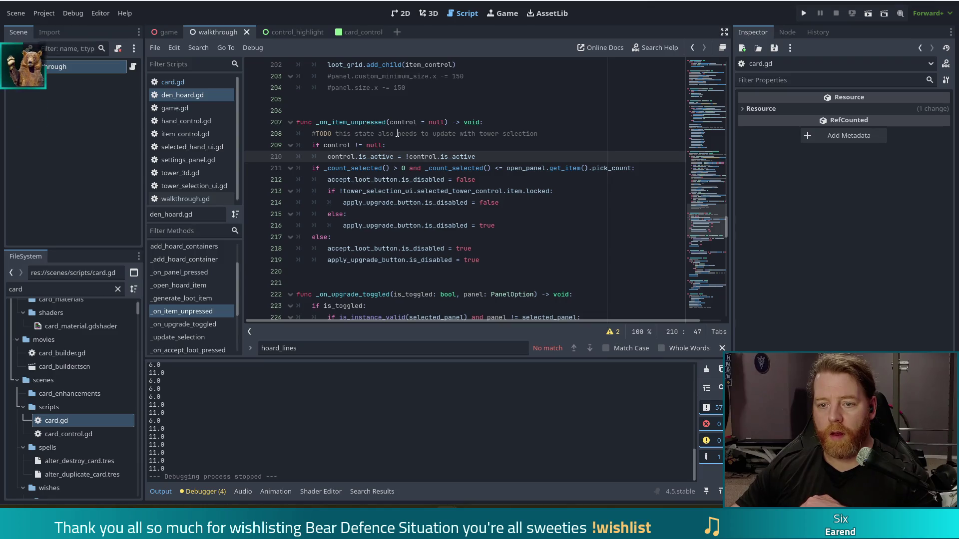
mouse_move(560, 133)
left_mouse_down()
mouse_move(561, 111)
mouse_move(560, 121)
left_mouse_up()
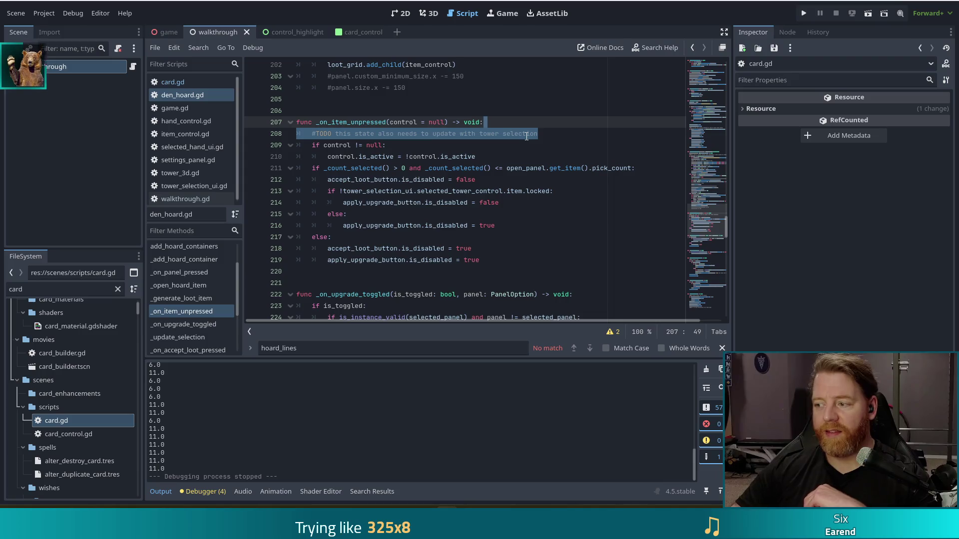
key("BackSpace")
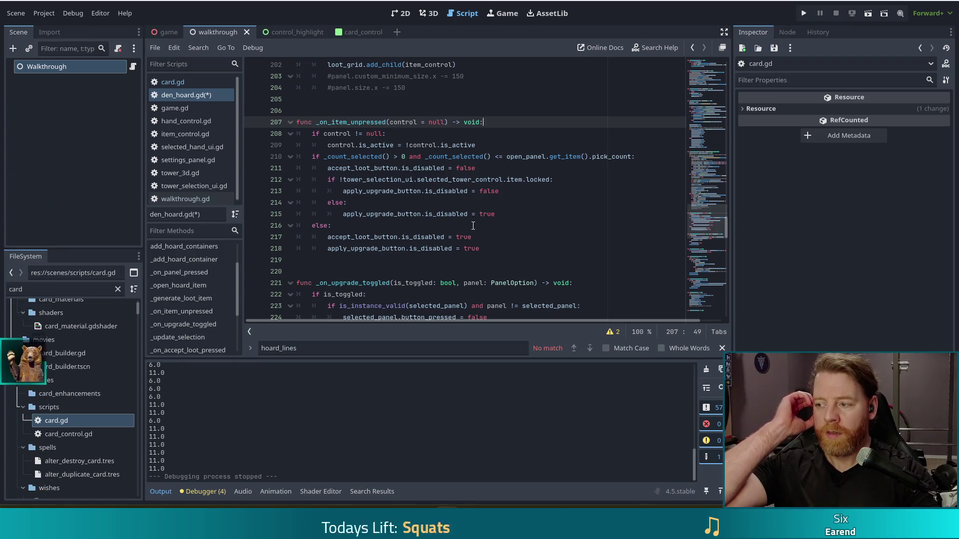
Move the cursor to the end of the is_active toggle line below the null check.
left_click(445, 134)
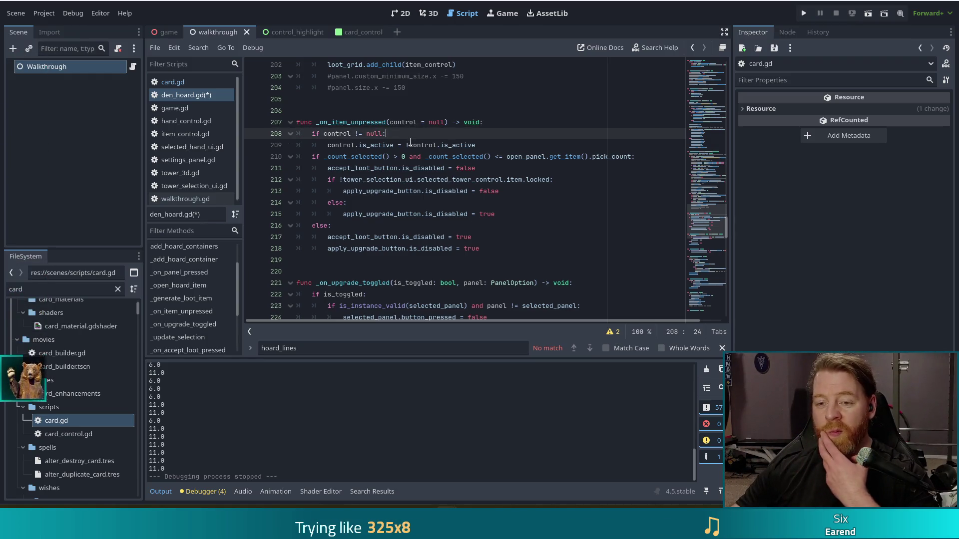
key("Down")
key("End")
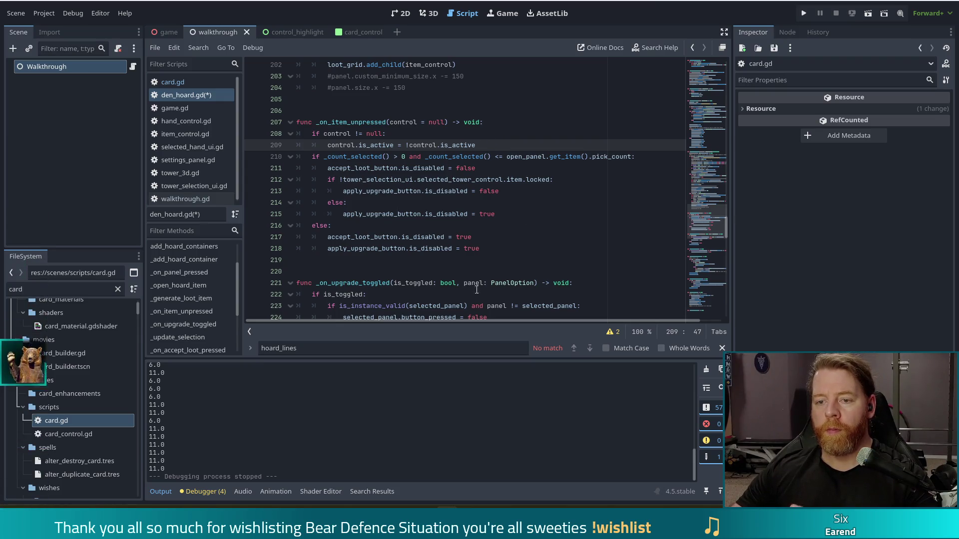
left_click(629, 156)
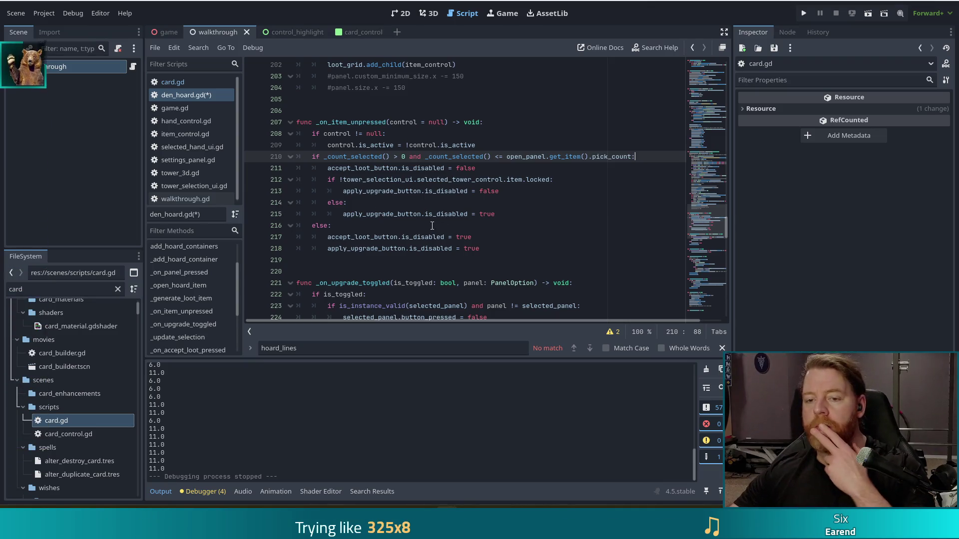
left_click(510, 169)
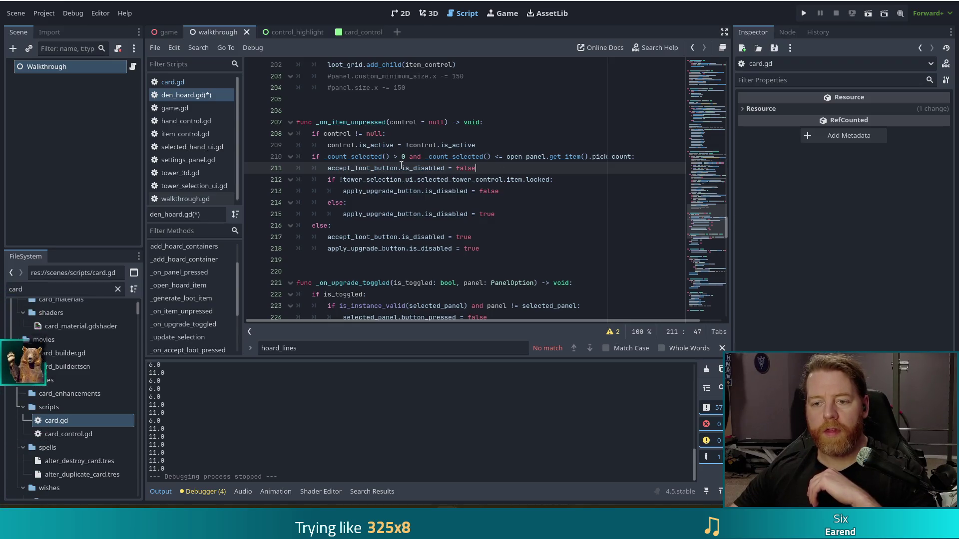
key("shift+Home")
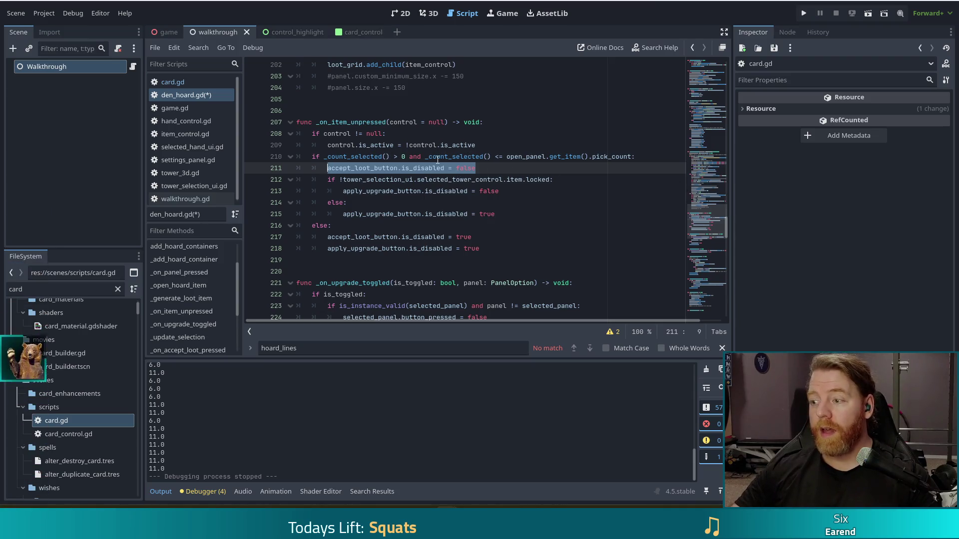
mouse_move(438, 158)
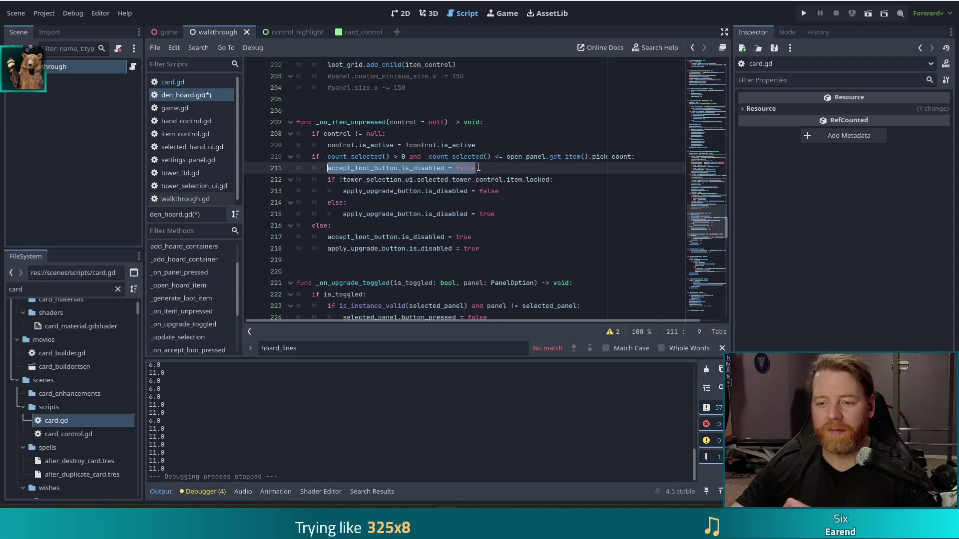
left_click(478, 167)
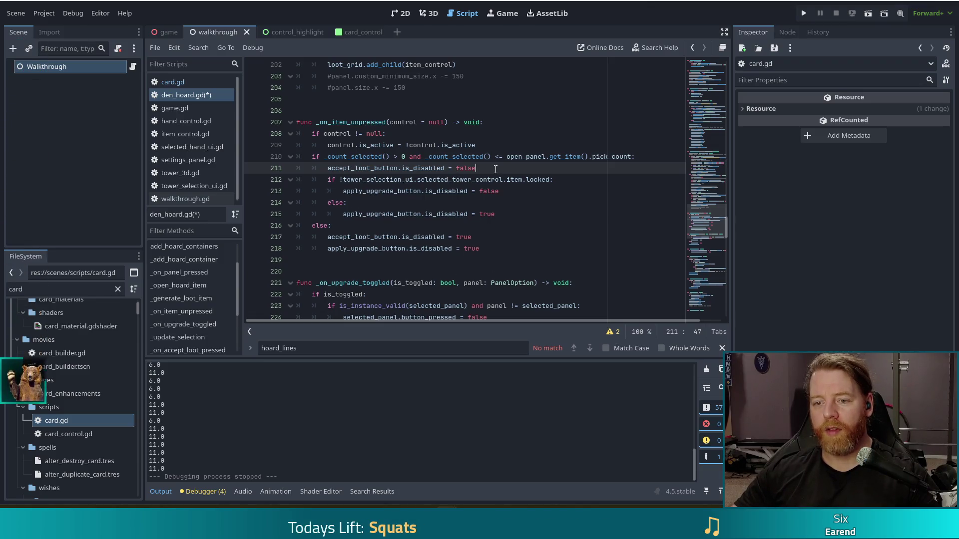
mouse_move(463, 177)
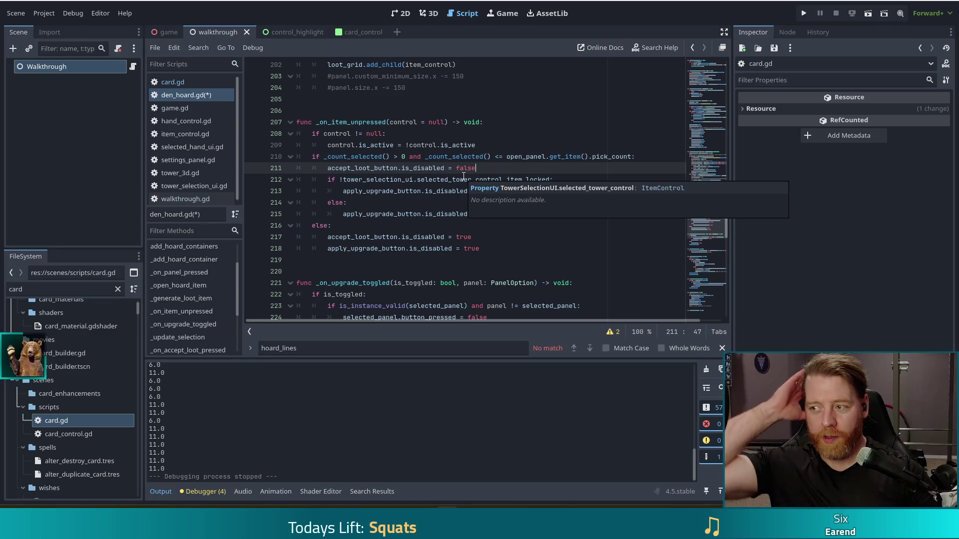